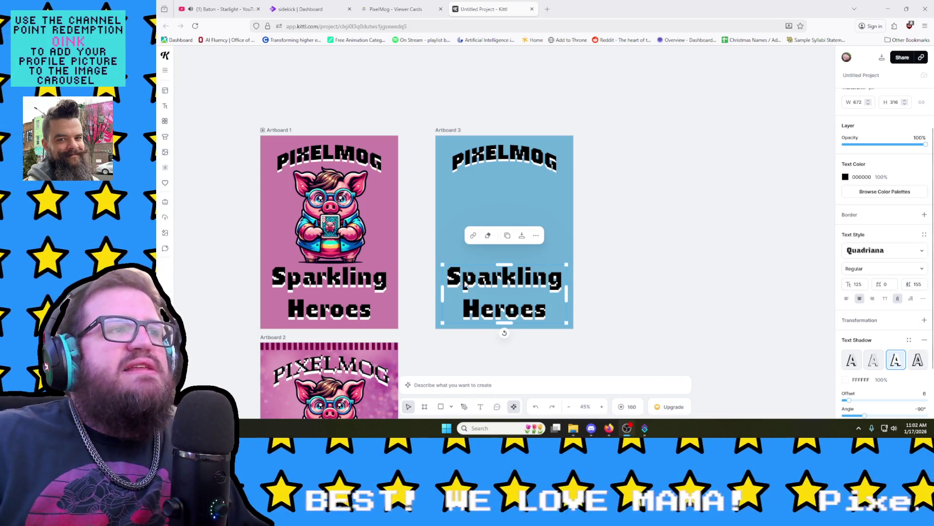
Step: Replace the caption words Sparkling Heroes with Powerful Piggies and reselect the text box
double_click(467, 283)
type("P")
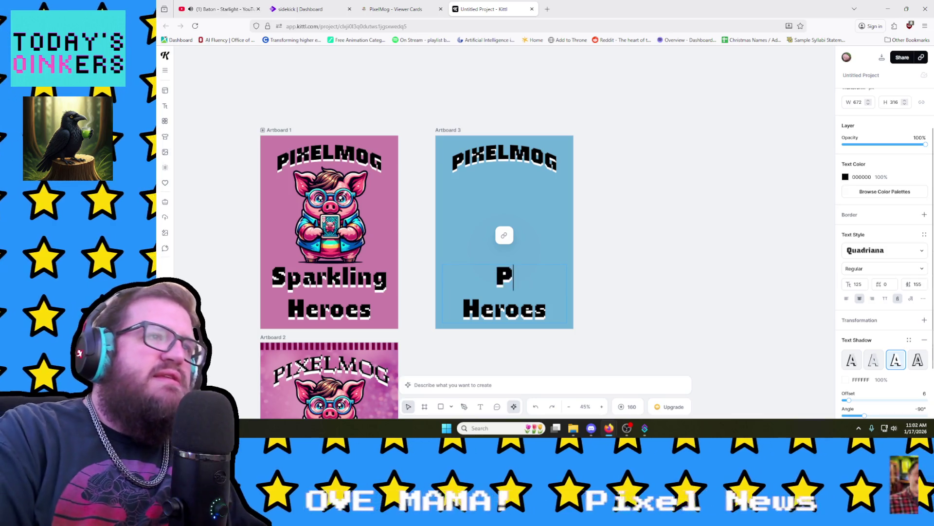
type("owerful")
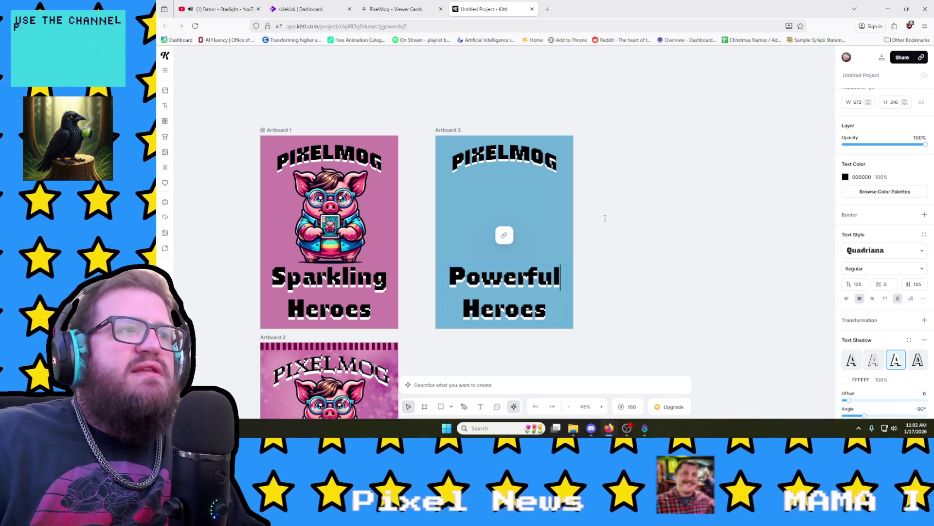
double_click(519, 309)
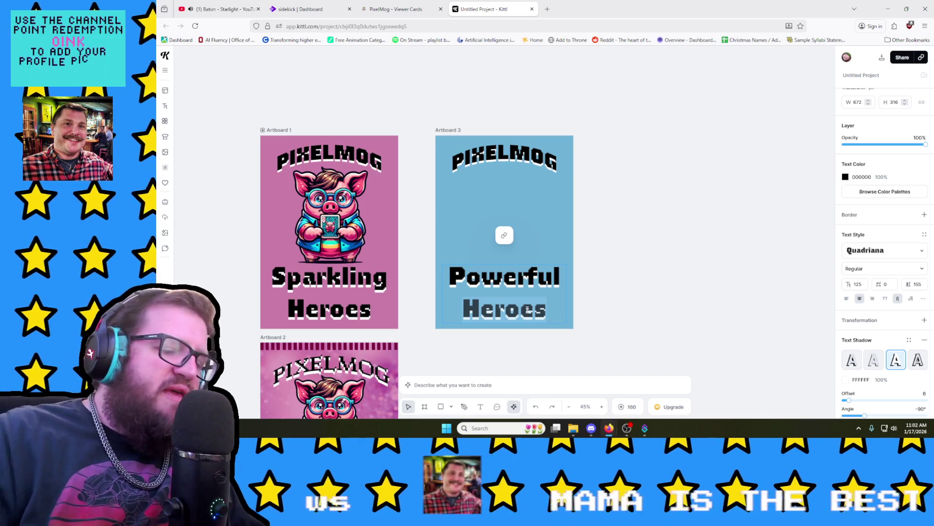
type("Piggies")
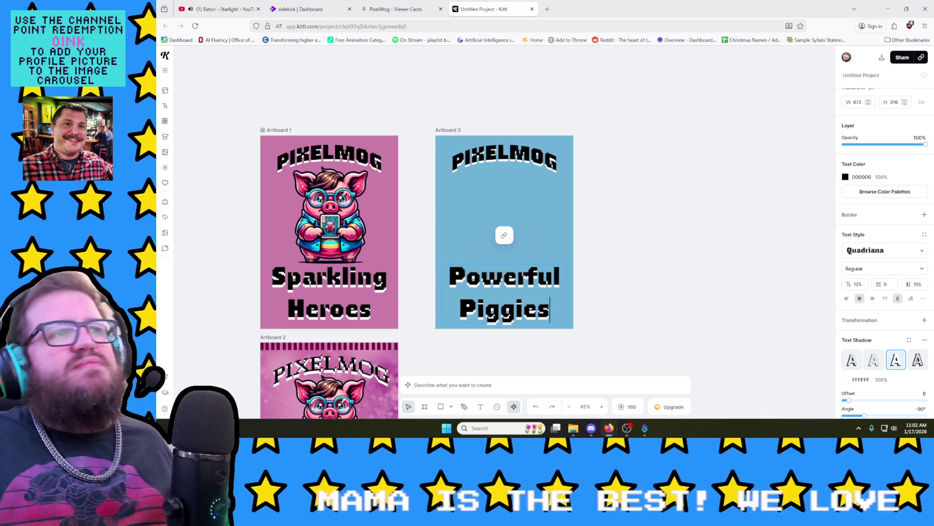
key("Escape")
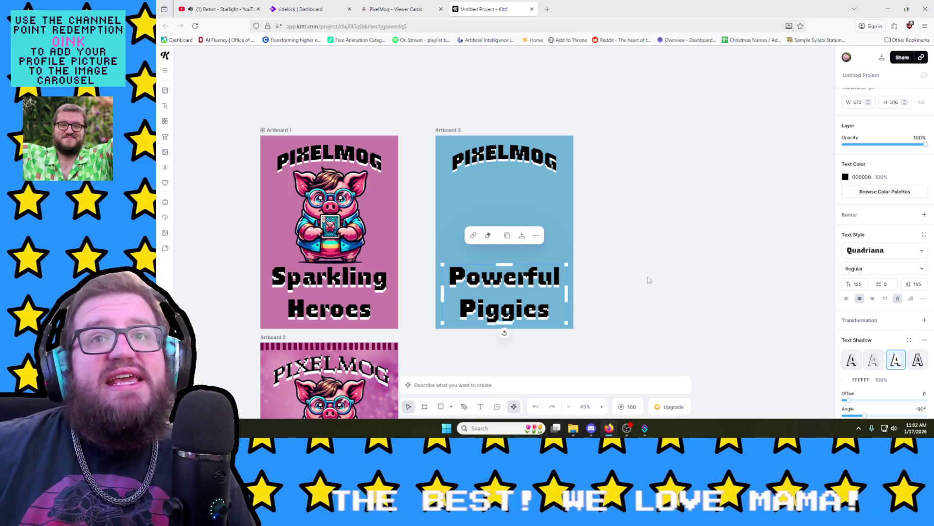
left_click(596, 300)
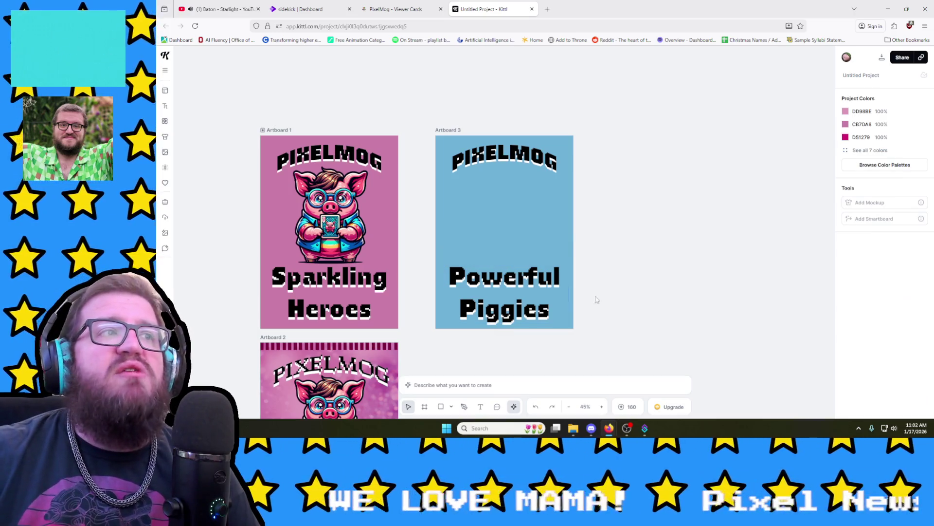
left_click(523, 278)
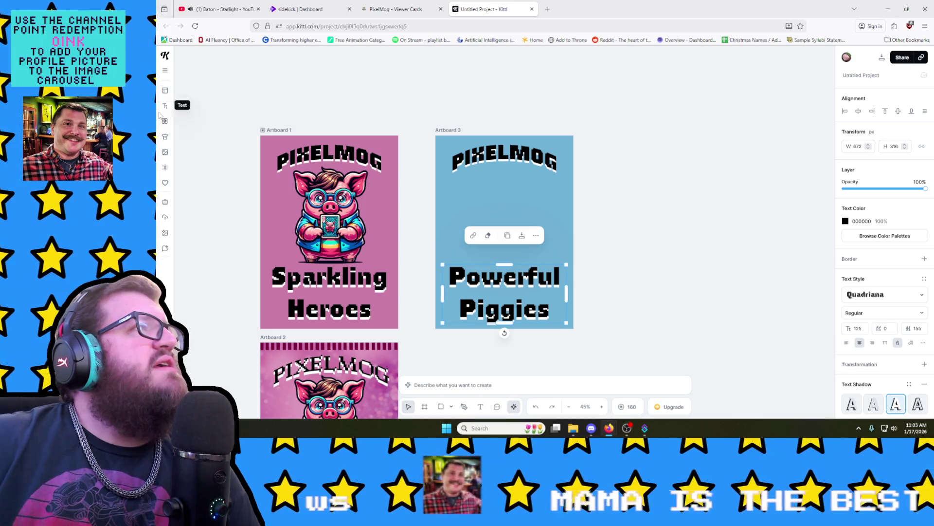
left_click(164, 119)
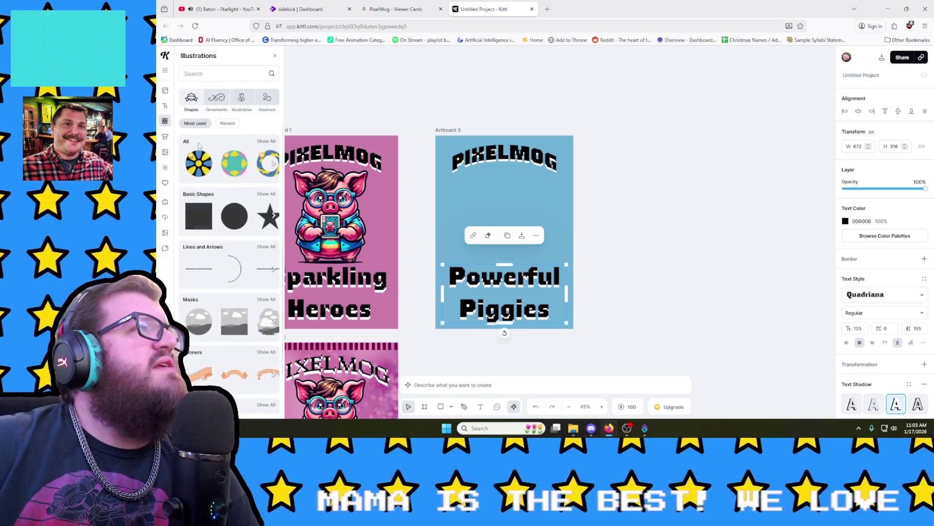
scroll(219, 233, "down", 1)
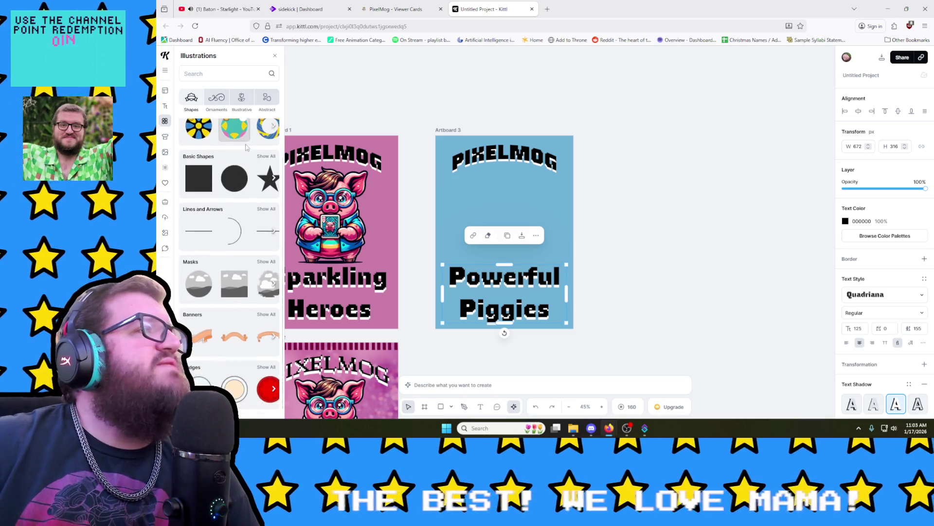
scroll(223, 241, "down", 3)
scroll(225, 242, "down", 2)
scroll(223, 247, "down", 2)
scroll(220, 252, "down", 1)
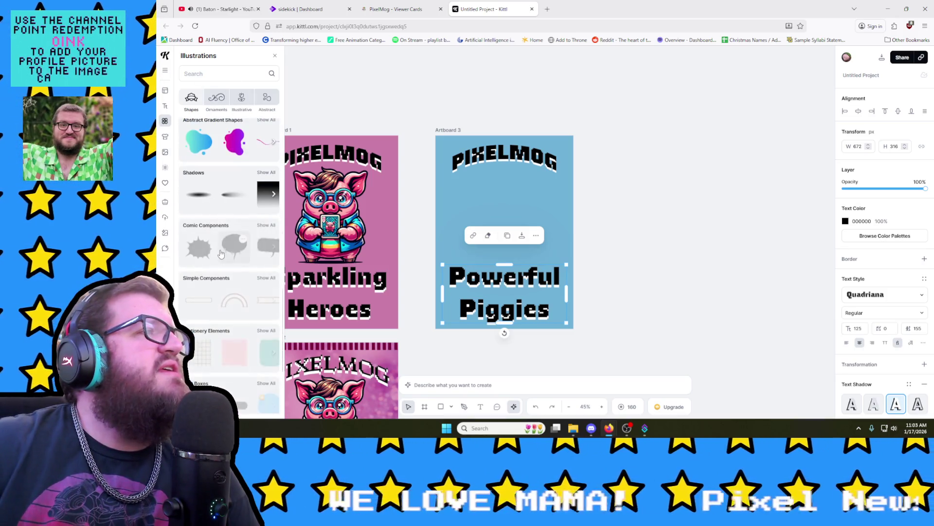
scroll(218, 261, "down", 2)
scroll(218, 261, "down", 3)
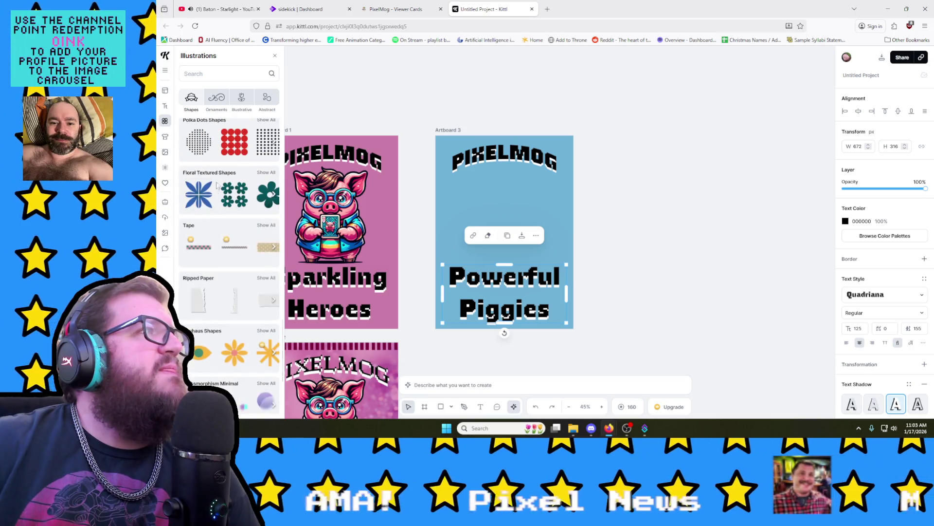
scroll(216, 186, "down", 3)
scroll(216, 186, "down", 2)
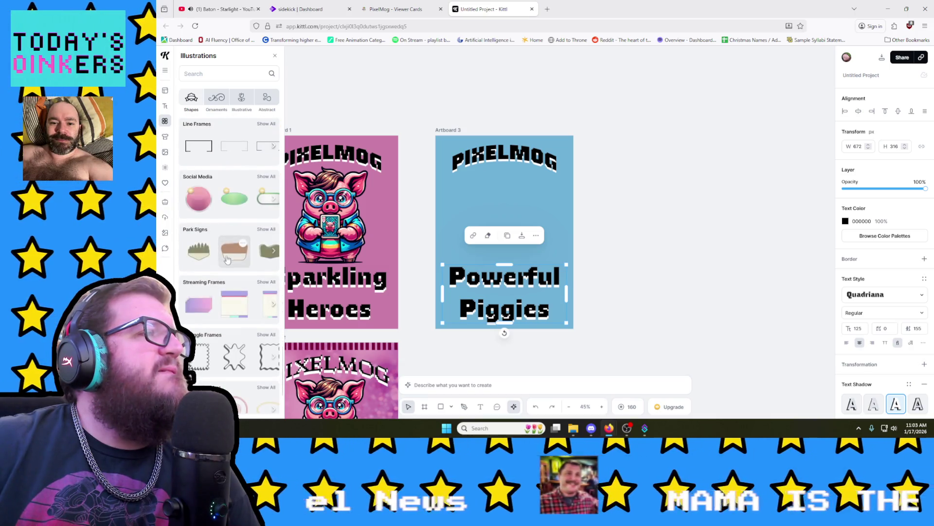
scroll(223, 252, "down", 2)
scroll(227, 271, "down", 2)
scroll(224, 270, "up", 3)
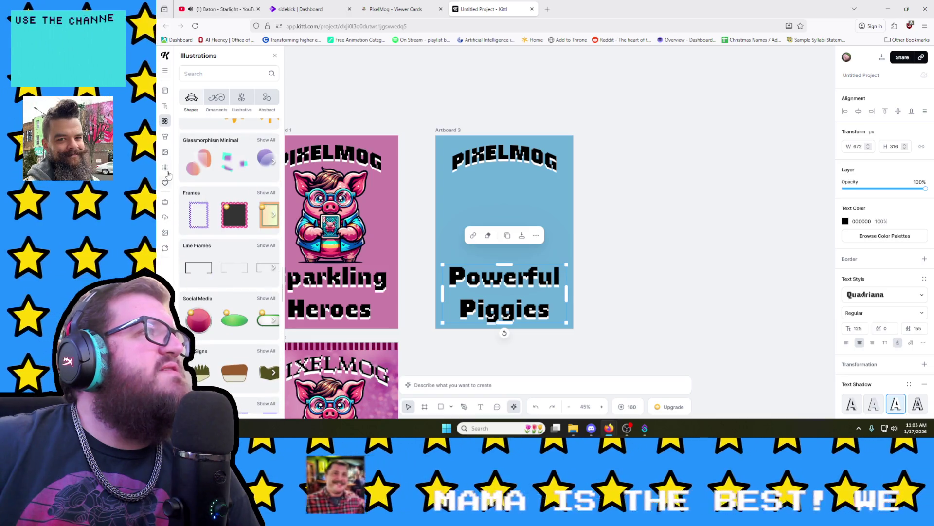
Step: Browse Images and Mockups, return to Illustrations and start a library search
left_click(167, 153)
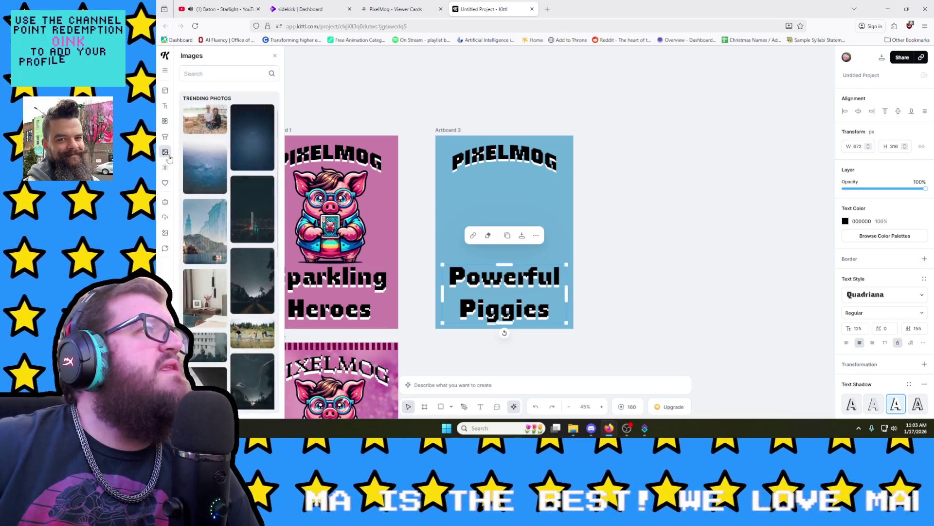
left_click(165, 140)
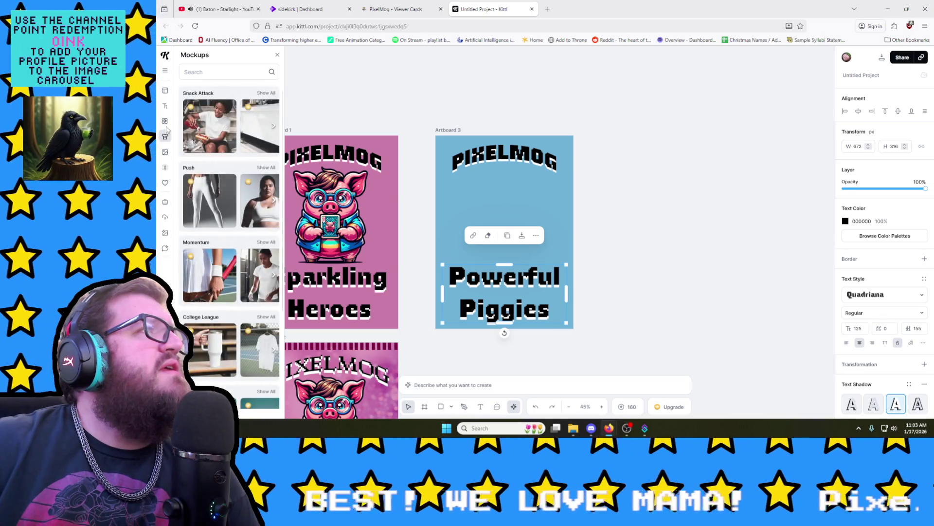
left_click(165, 122)
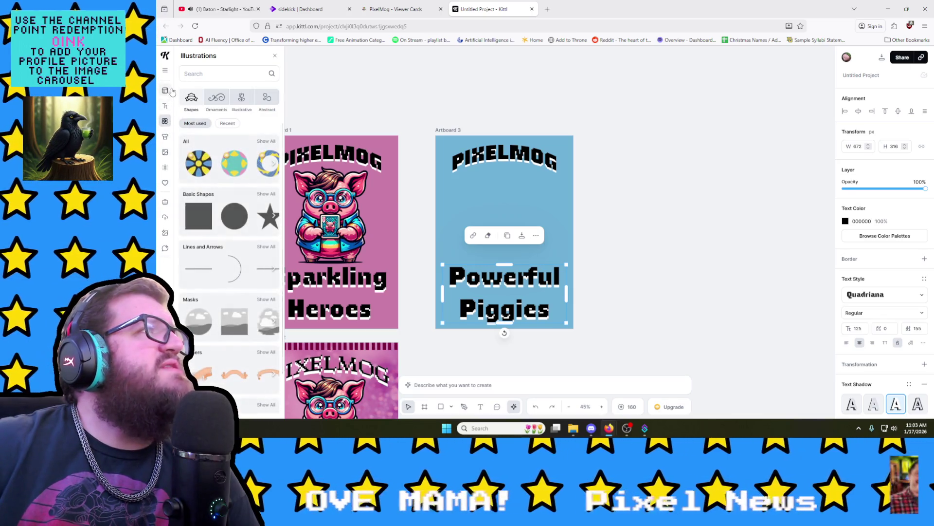
left_click(193, 74)
type("a")
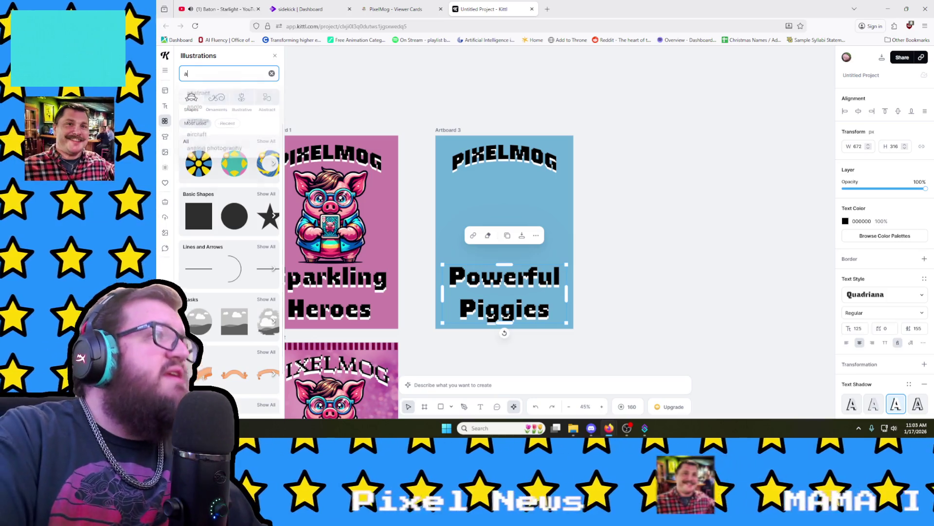
type("nimal")
Step: Search the illustrations for 'animal' and then for 'pig'
key("Return")
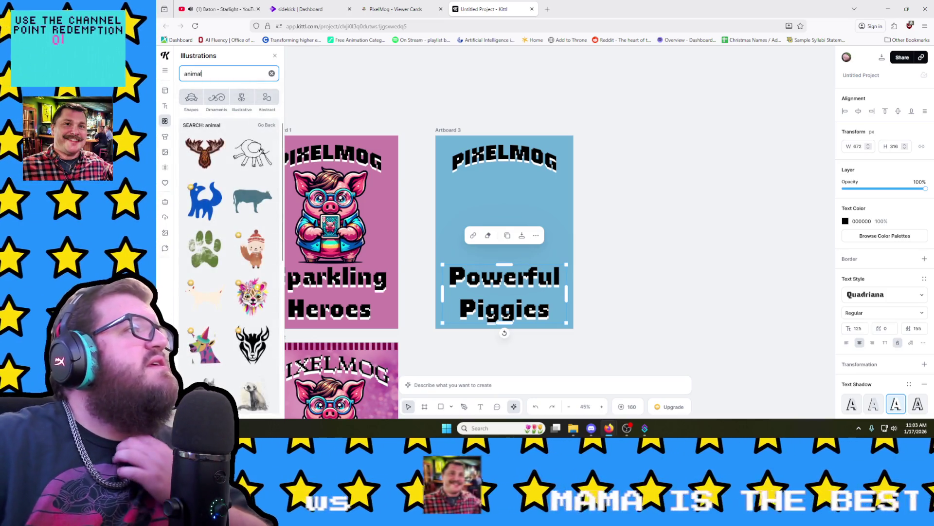
scroll(194, 242, "down", 2)
scroll(193, 241, "down", 2)
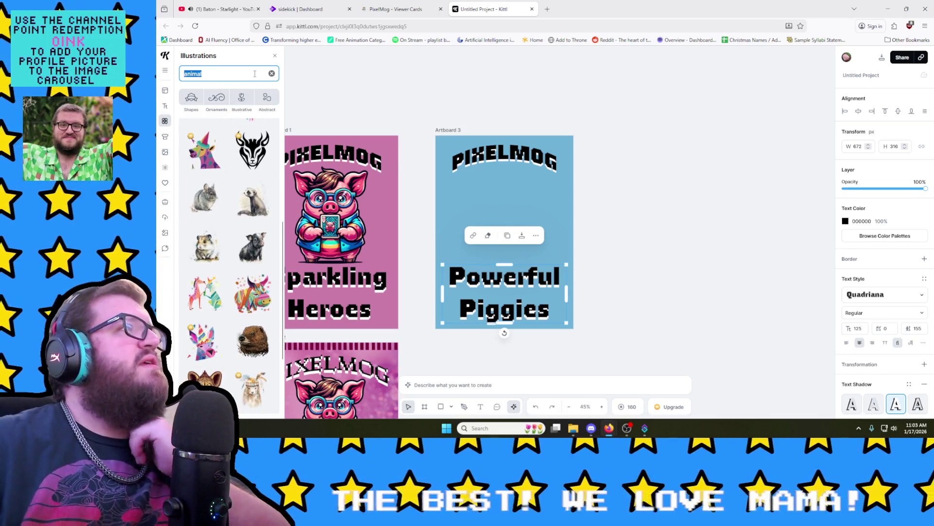
type("pi")
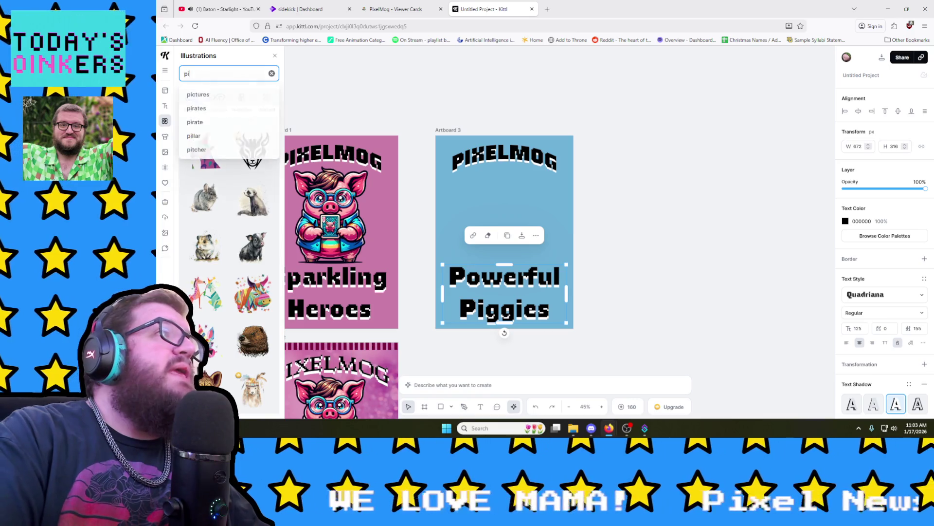
type("g")
key("Return")
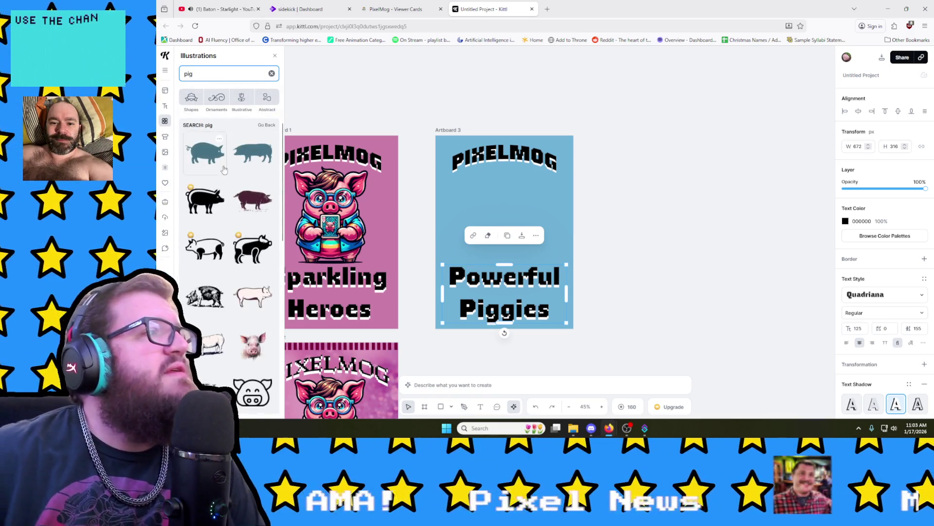
scroll(229, 271, "down", 4)
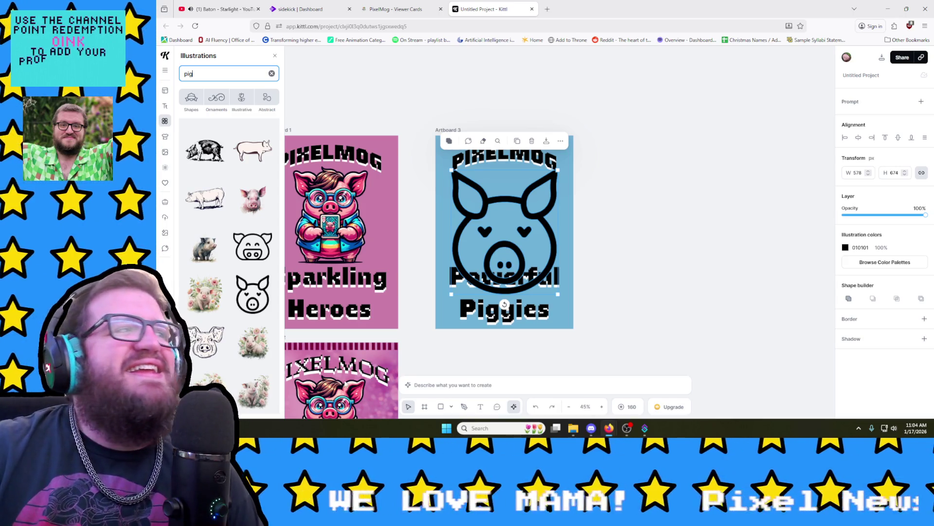
scroll(269, 278, "down", 5)
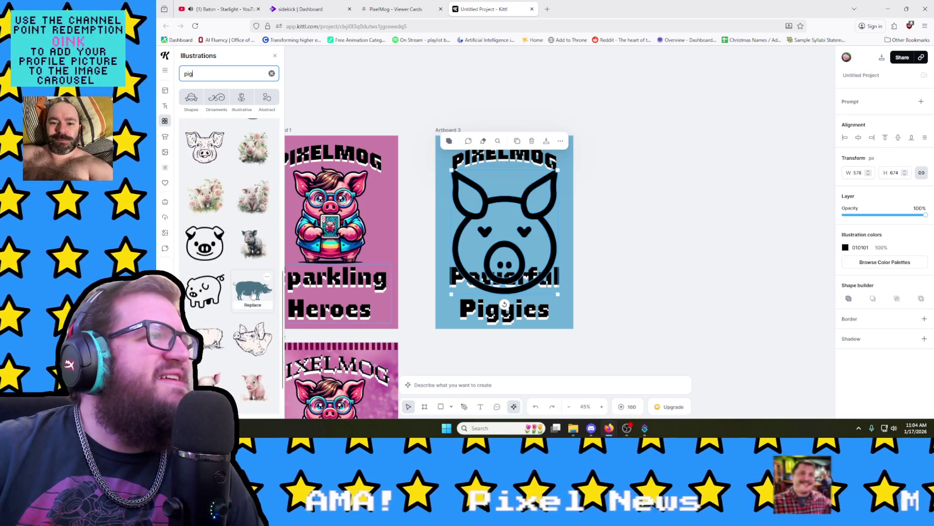
scroll(205, 256, "down", 1)
scroll(206, 270, "down", 1)
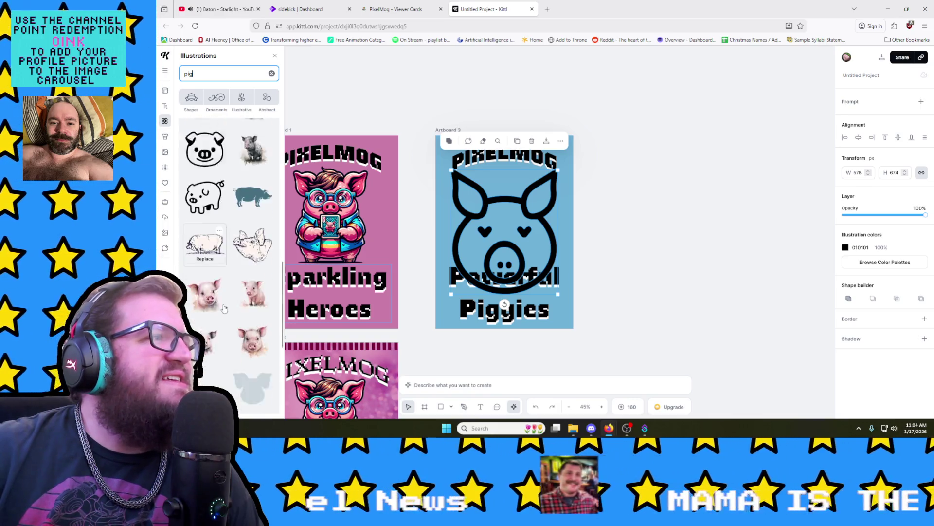
scroll(213, 308, "down", 3)
scroll(219, 353, "down", 1)
mouse_move(207, 287)
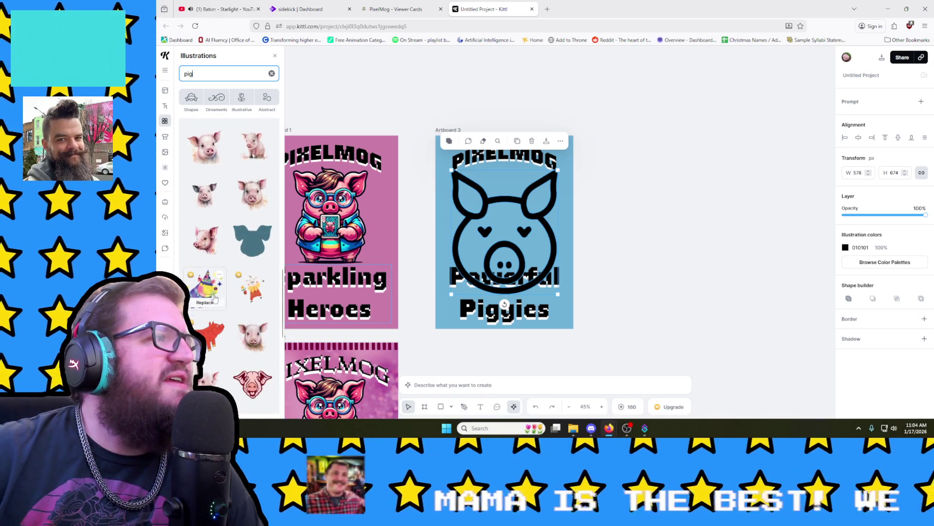
Step: Shrink the black pig illustration to about half size beside the caption
left_click_drag(506, 272, 511, 271)
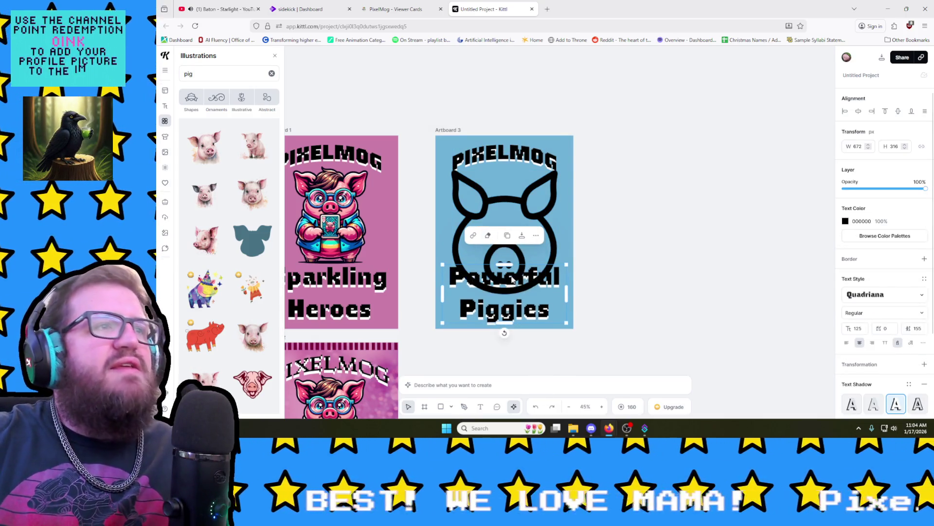
left_click(561, 250)
left_click(520, 222)
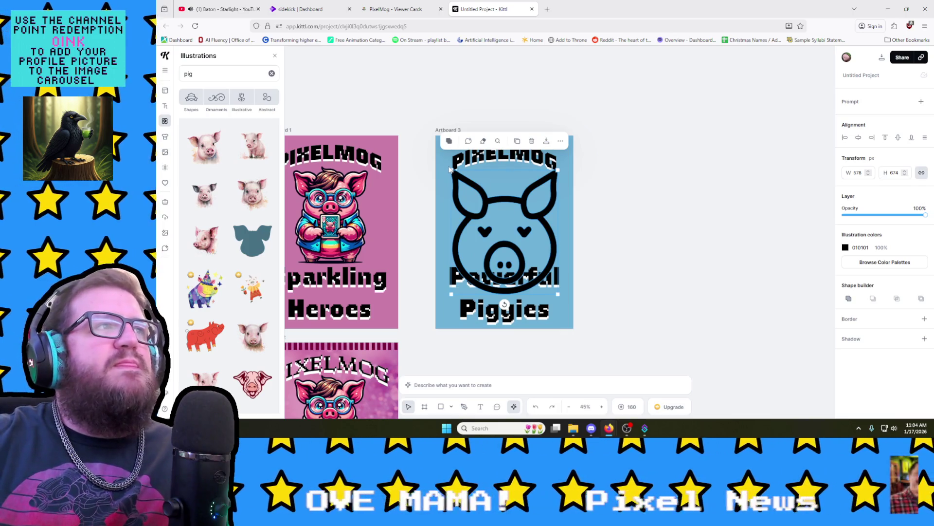
left_click(452, 171)
left_click(454, 173)
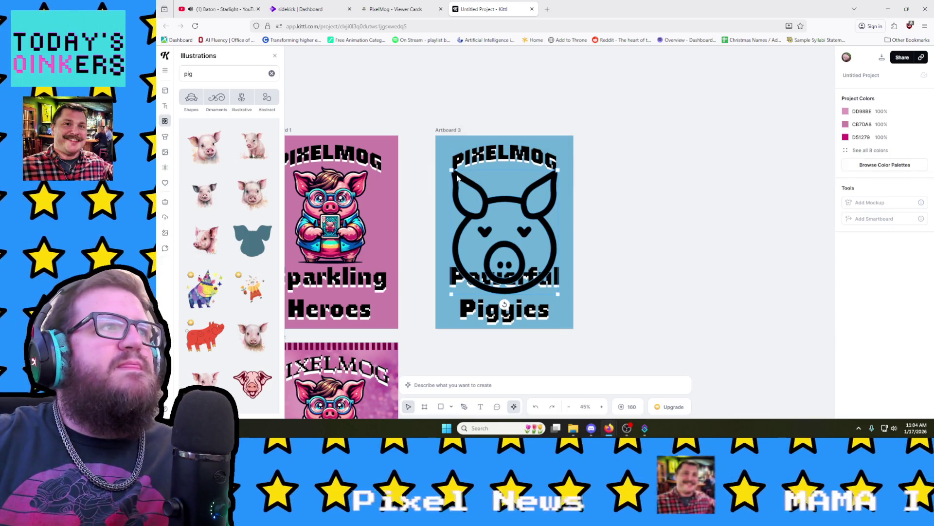
mouse_move(452, 172)
left_mouse_down()
mouse_move(514, 196)
mouse_move(627, 185)
left_mouse_up()
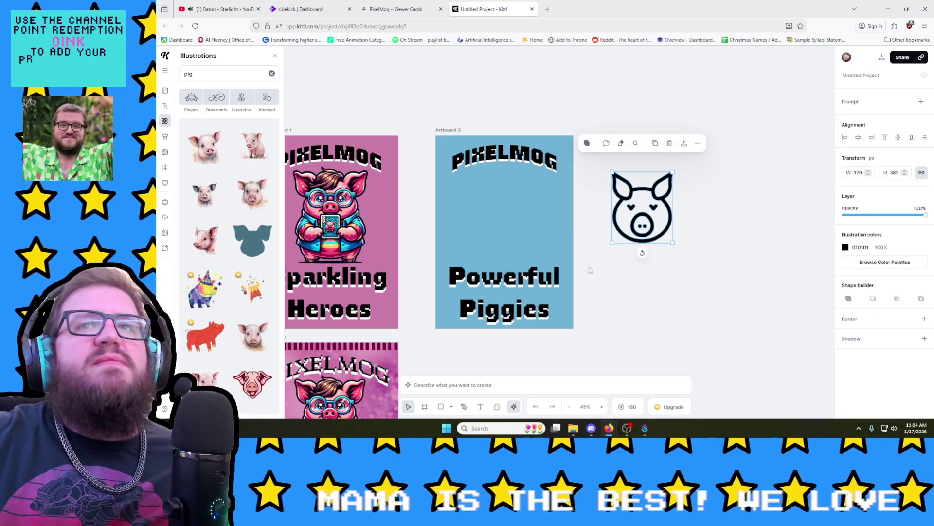
left_click(608, 295)
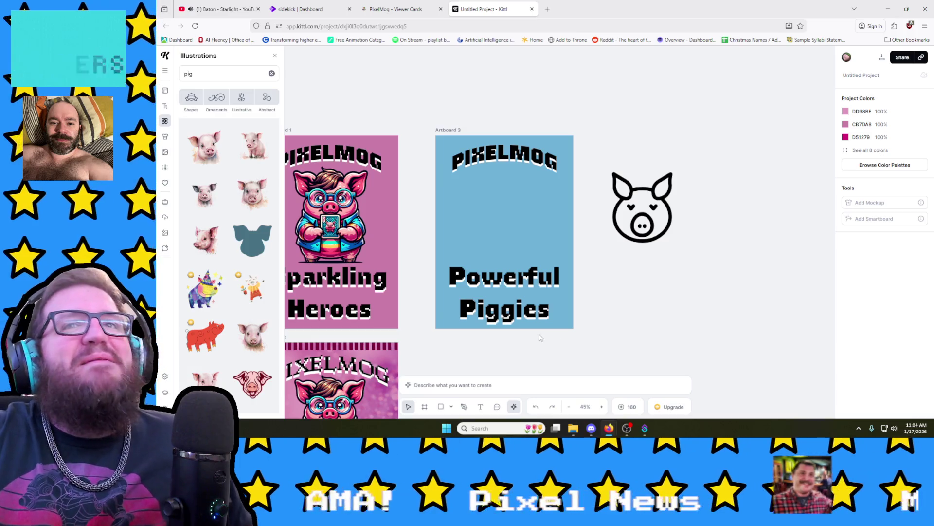
Step: Edit the caption so Powerful Piggies becomes Power Piggies
left_click(545, 296)
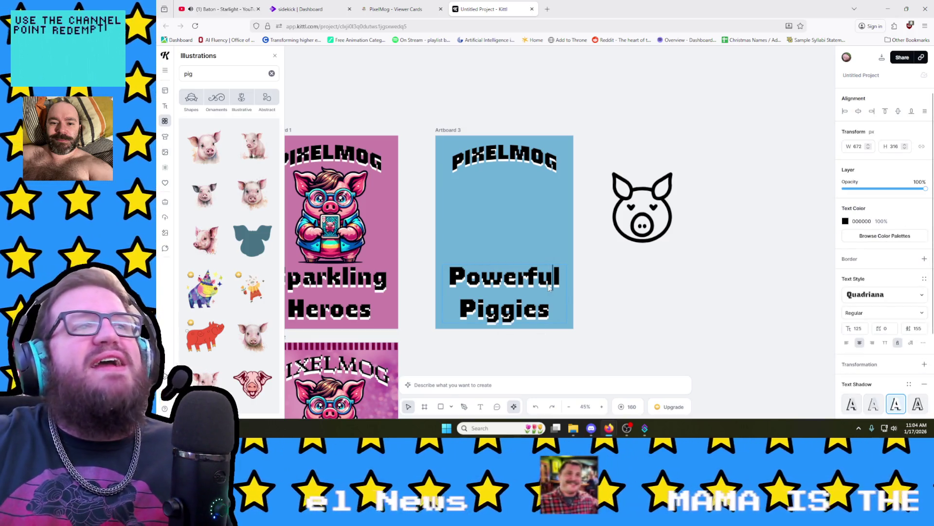
type("P")
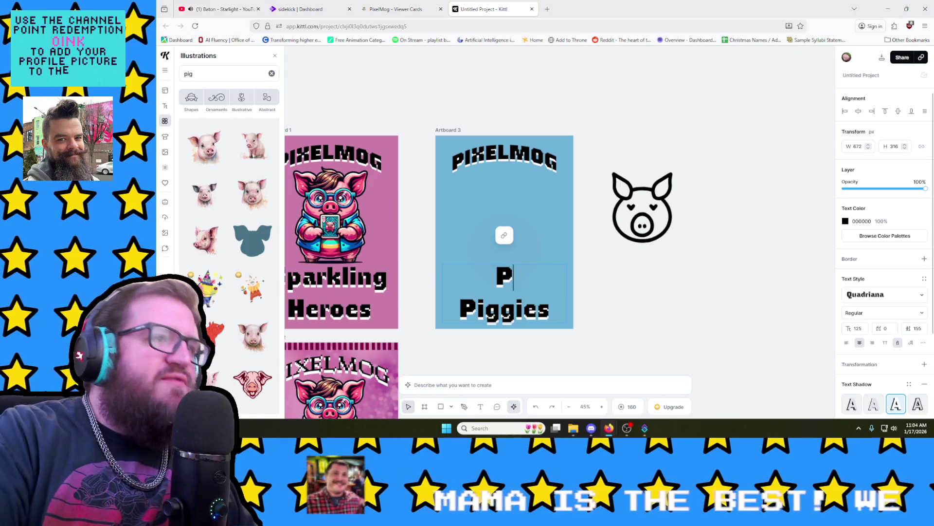
type("ower")
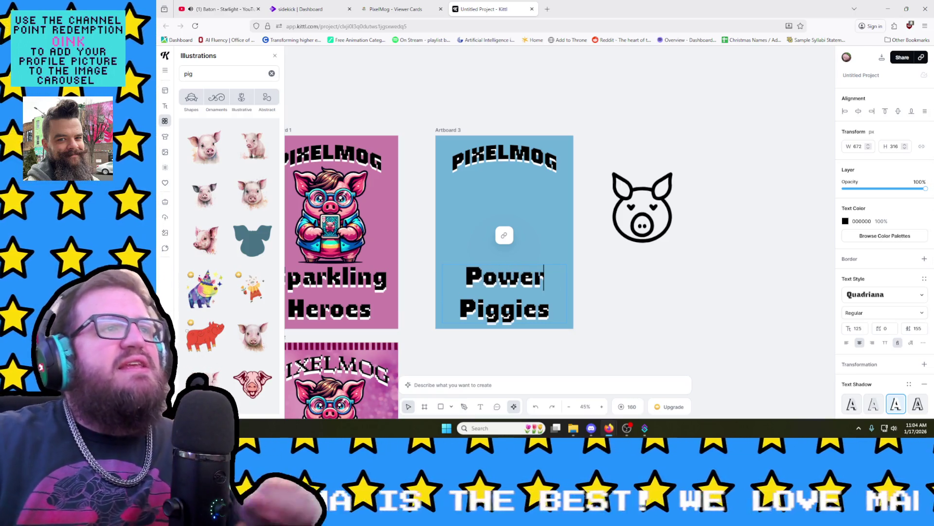
key("Escape")
left_click(716, 303)
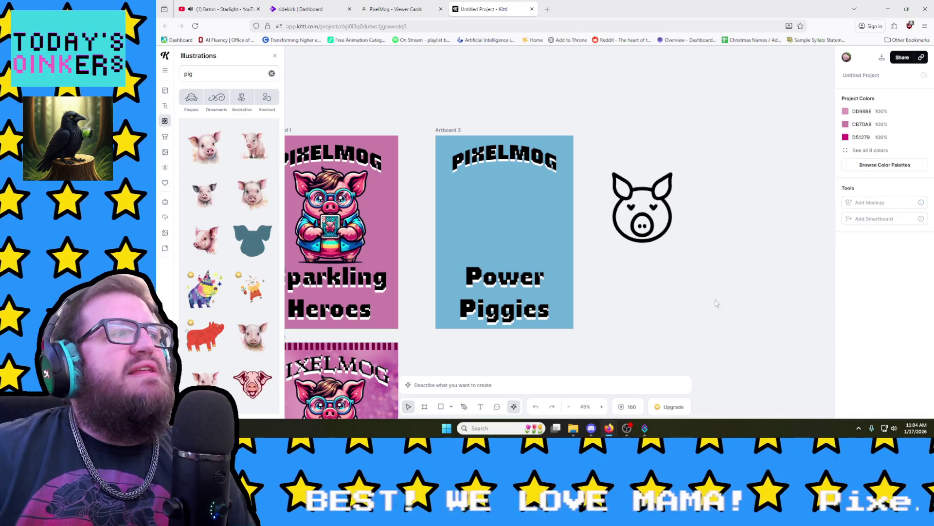
scroll(252, 293, "down", 3)
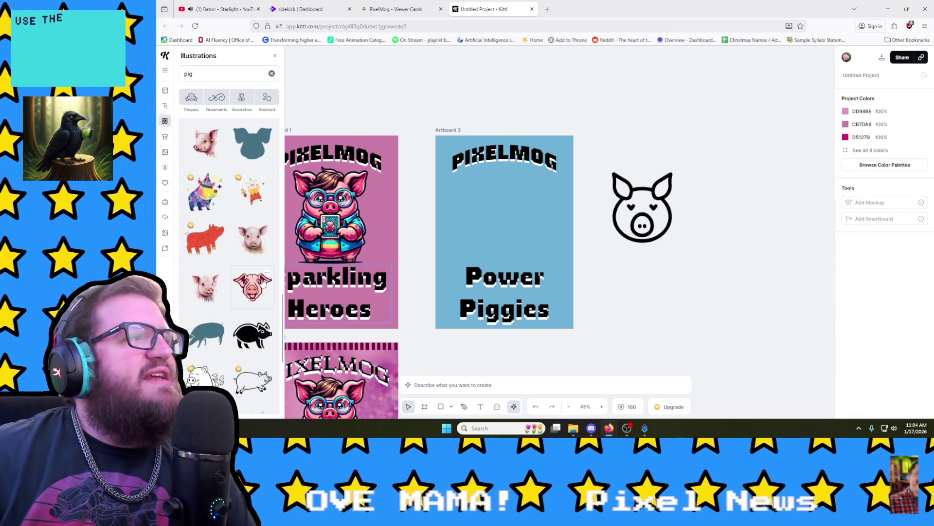
Step: Add the pink pig head below the outline pig, dismiss the upgrade prompt, and add a pig-face illustration
left_click(260, 286)
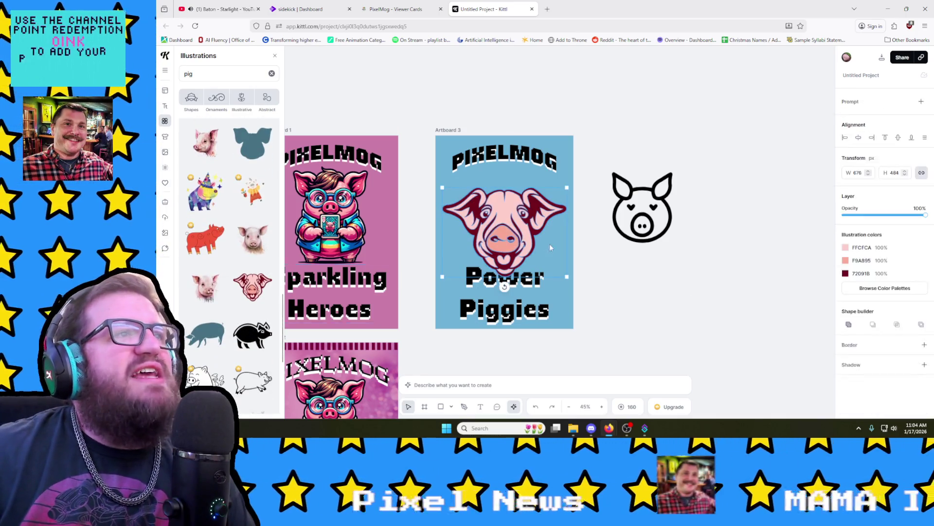
mouse_move(544, 228)
left_mouse_down()
mouse_move(672, 253)
mouse_move(697, 302)
left_mouse_up()
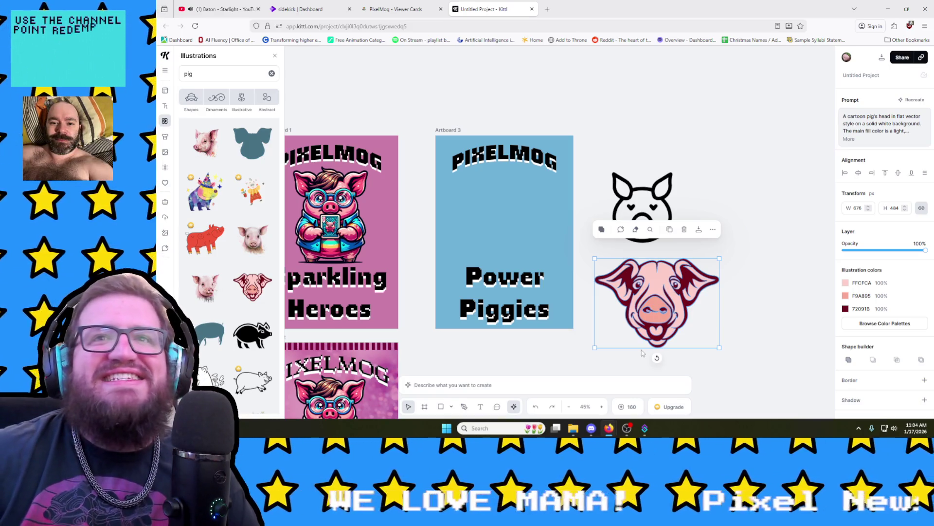
scroll(256, 401, "down", 2)
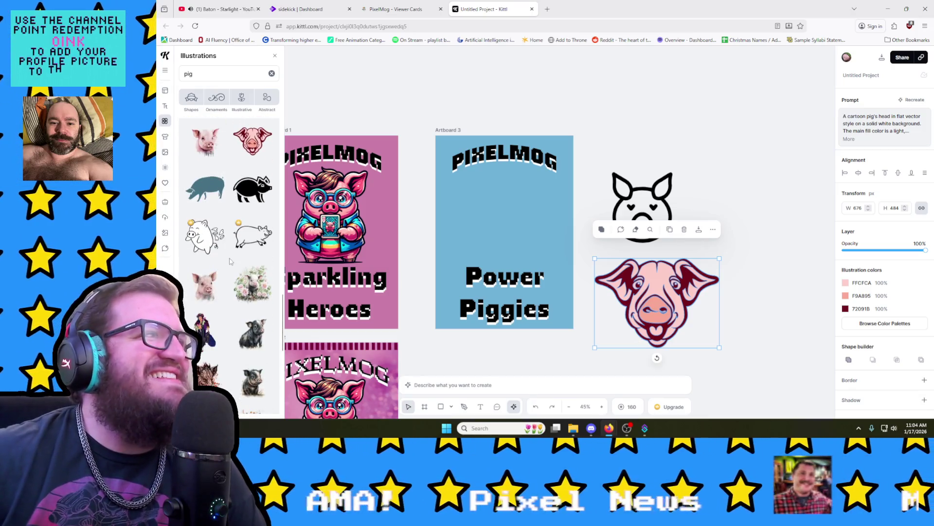
scroll(226, 307, "down", 2)
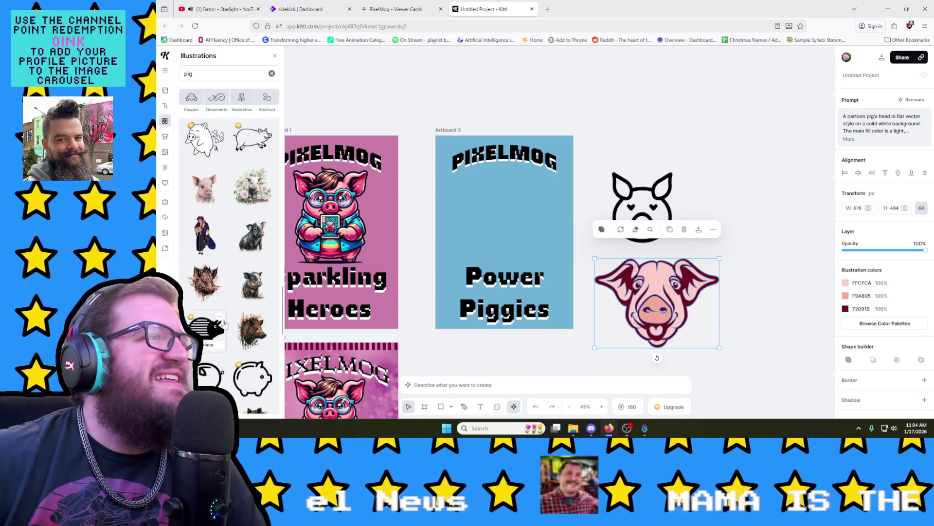
scroll(235, 354, "down", 2)
scroll(252, 296, "down", 2)
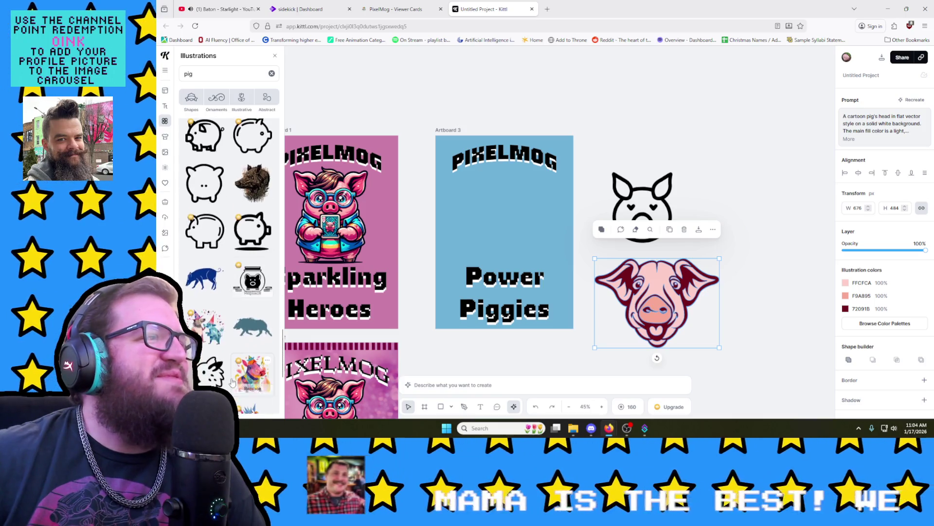
scroll(219, 294, "down", 2)
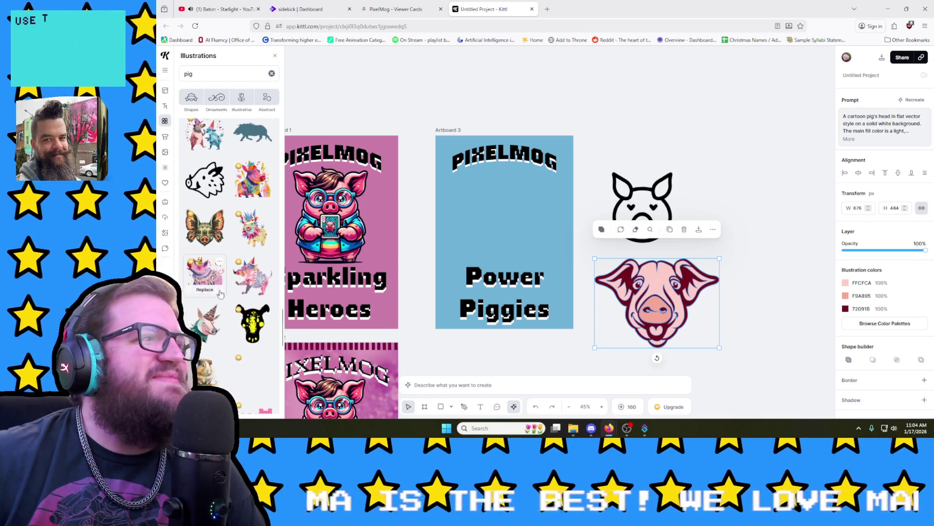
scroll(220, 294, "down", 1)
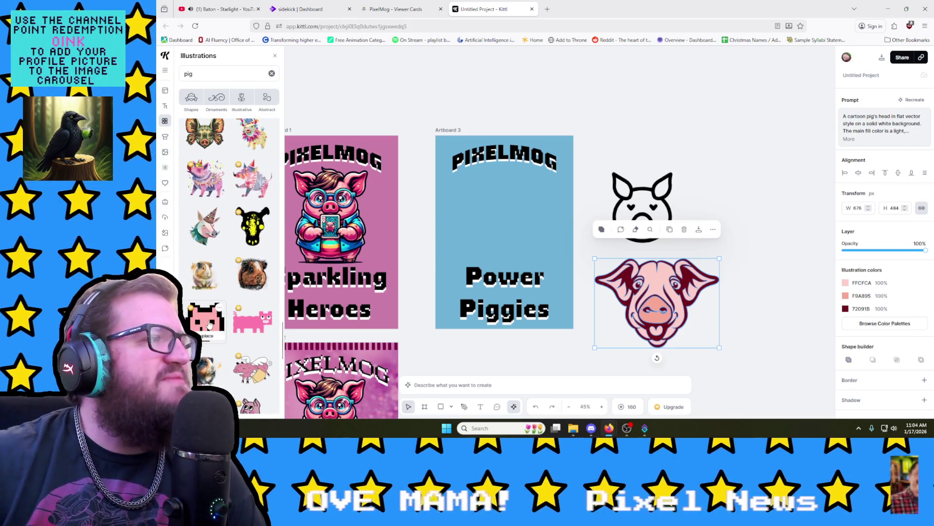
left_click(212, 337)
left_click(636, 121)
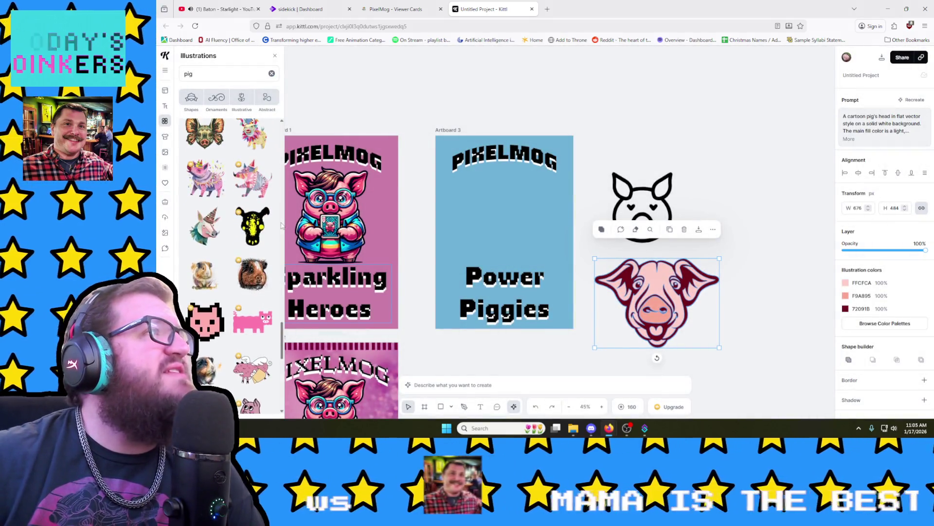
scroll(246, 272, "down", 1)
scroll(245, 394, "down", 3)
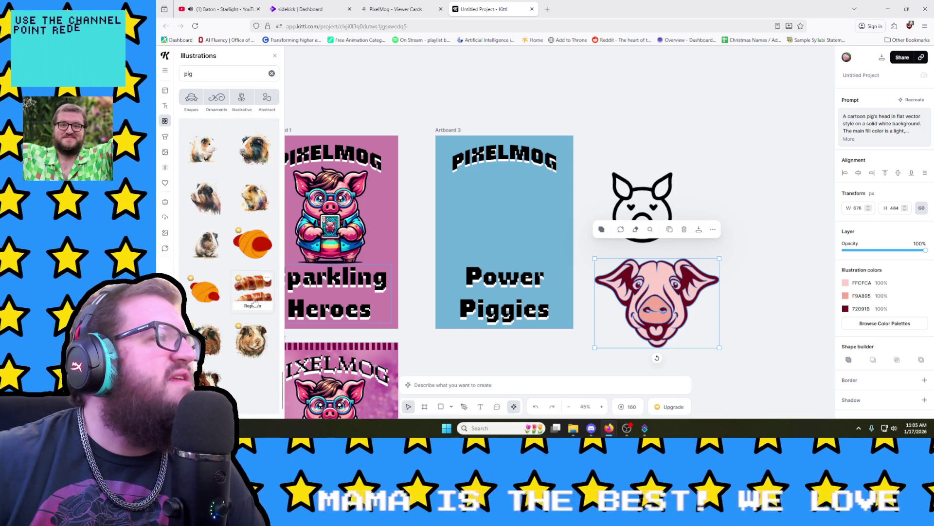
scroll(249, 351, "down", 3)
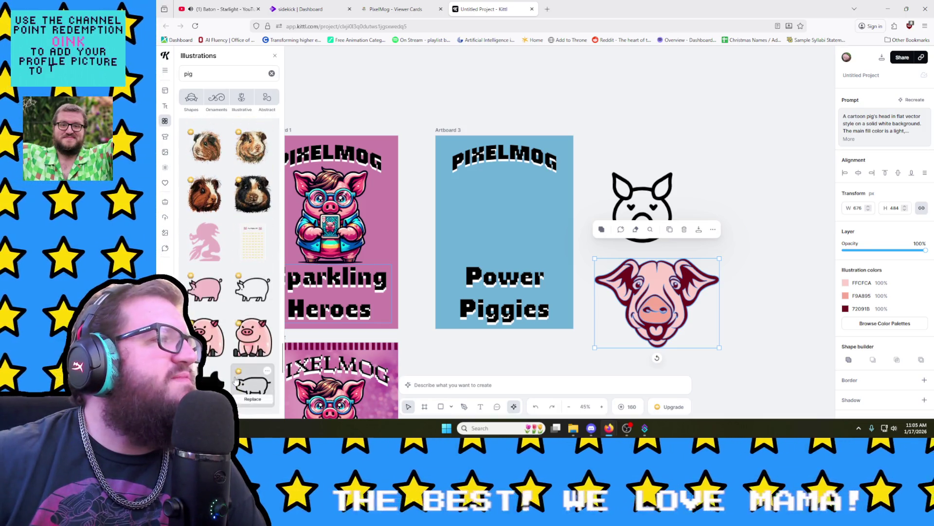
scroll(275, 294, "down", 1)
scroll(276, 294, "down", 2)
scroll(259, 311, "down", 2)
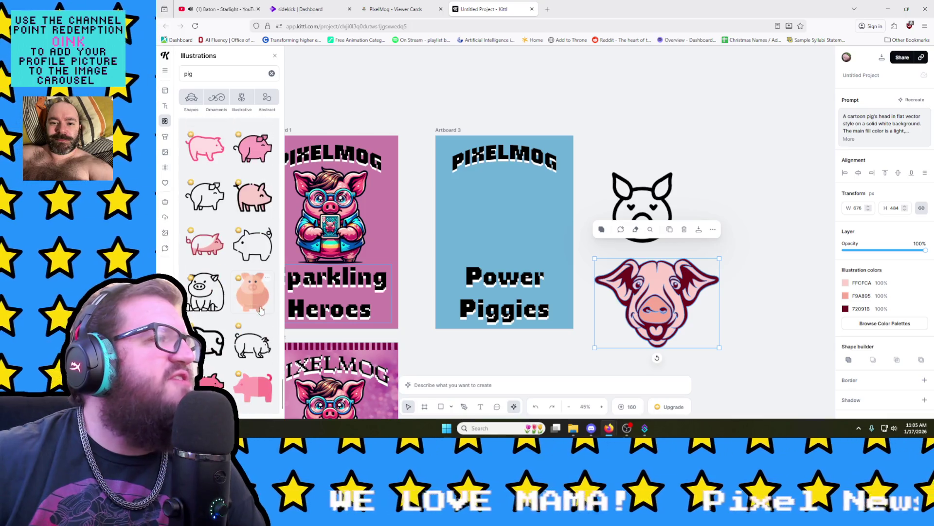
scroll(234, 319, "down", 3)
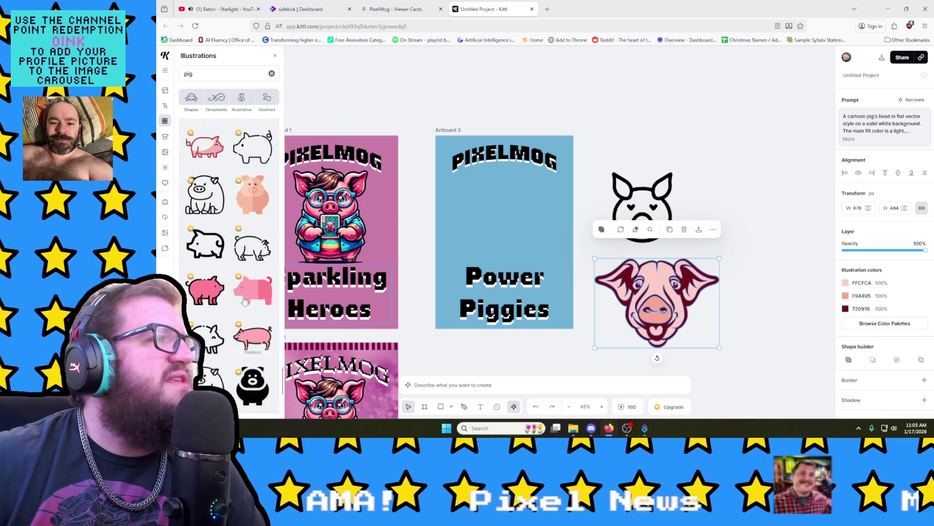
scroll(248, 292, "down", 3)
mouse_move(253, 240)
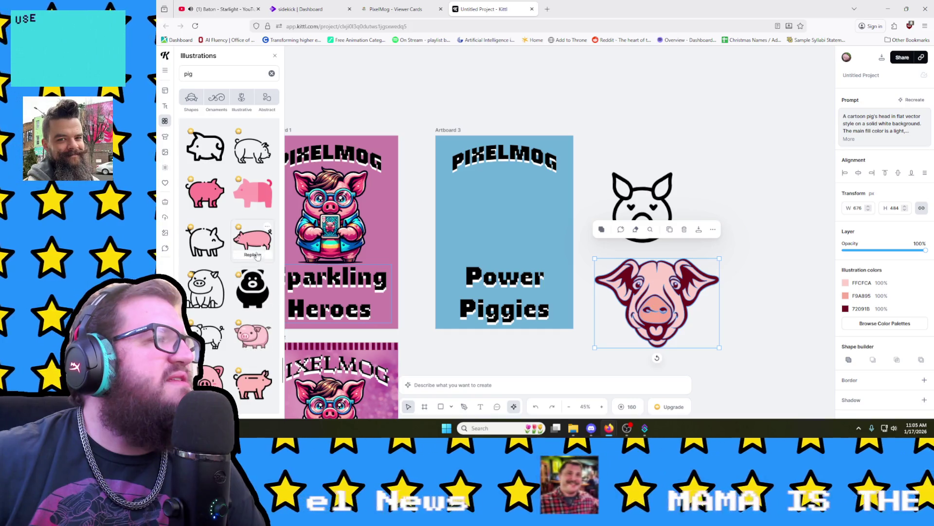
scroll(258, 255, "down", 3)
scroll(257, 233, "down", 2)
scroll(259, 189, "up", 2)
scroll(262, 150, "up", 1)
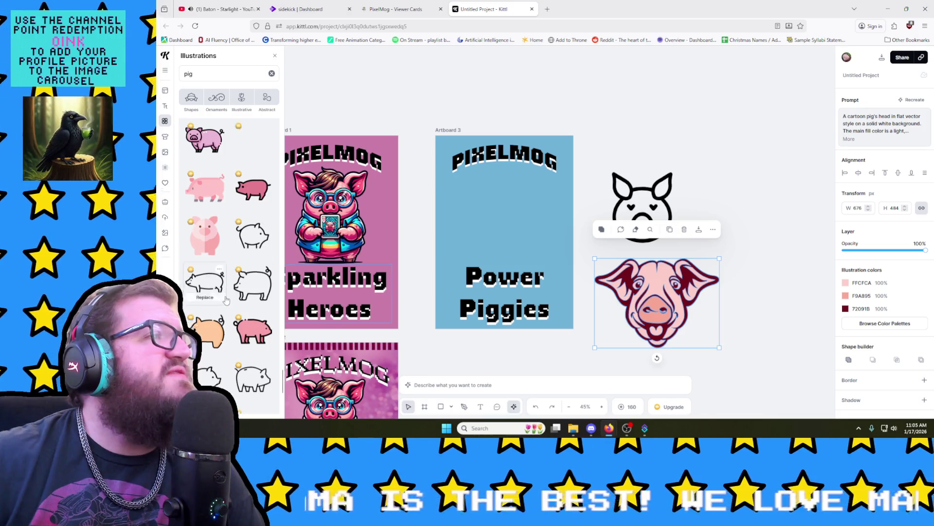
scroll(234, 252, "down", 3)
scroll(237, 307, "down", 2)
scroll(243, 366, "down", 2)
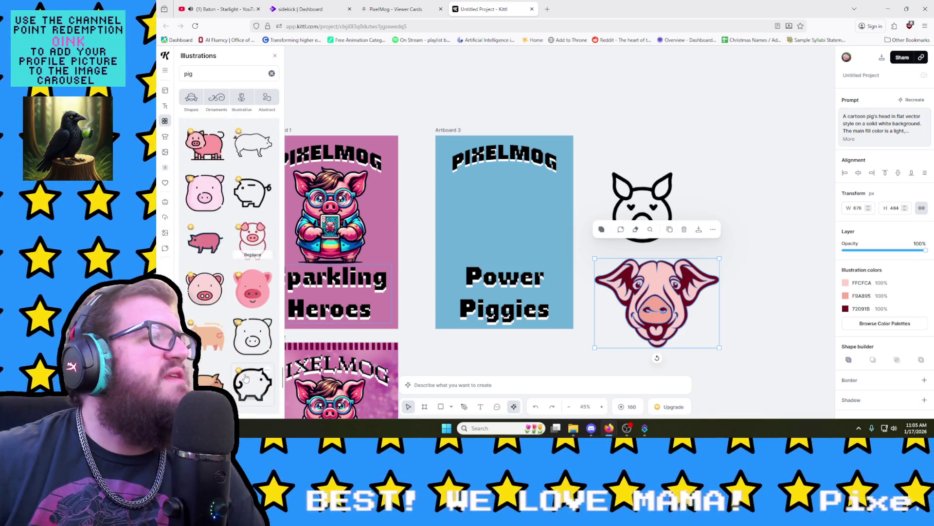
scroll(240, 358, "down", 3)
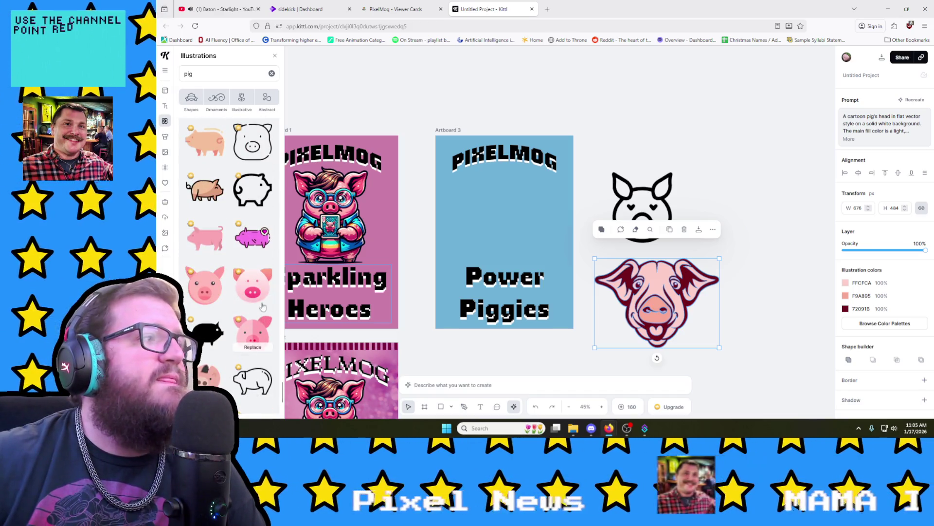
scroll(265, 301, "down", 2)
scroll(261, 317, "down", 2)
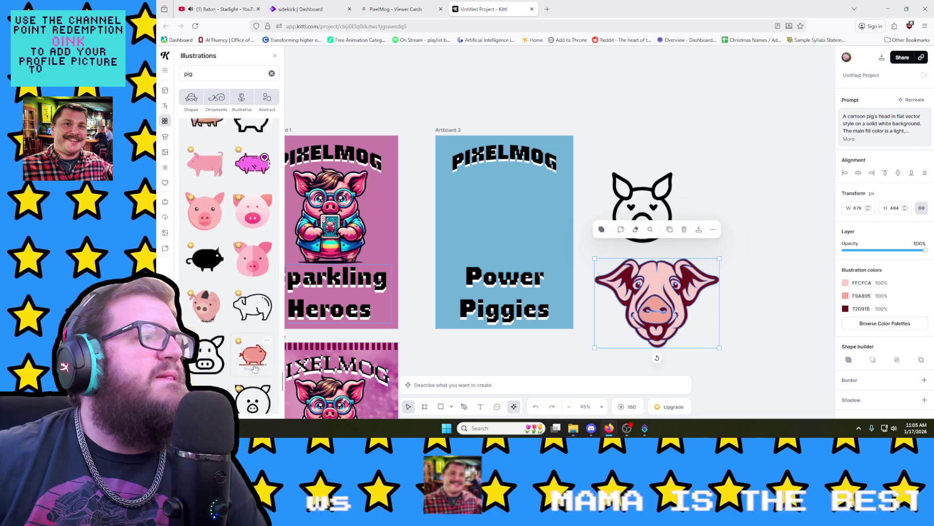
scroll(259, 332, "down", 2)
scroll(257, 347, "down", 2)
scroll(254, 361, "down", 2)
scroll(254, 367, "down", 3)
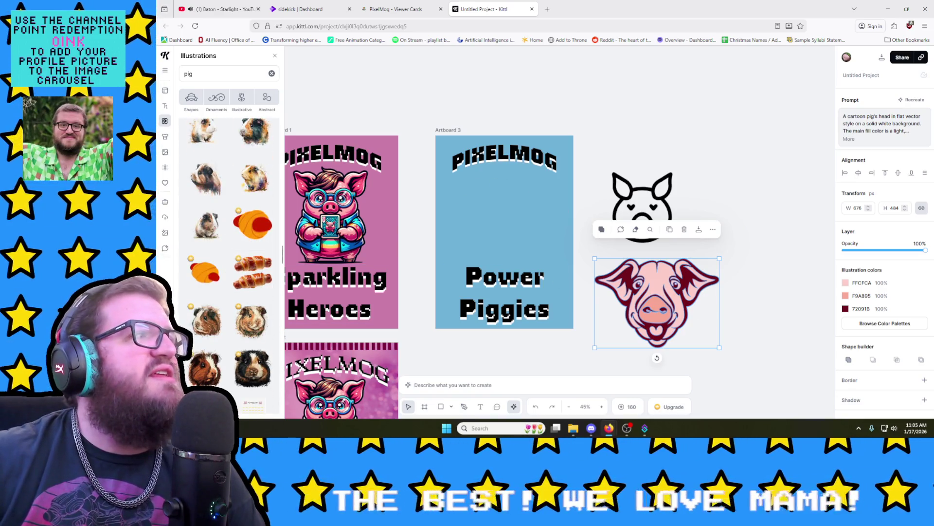
mouse_move(253, 222)
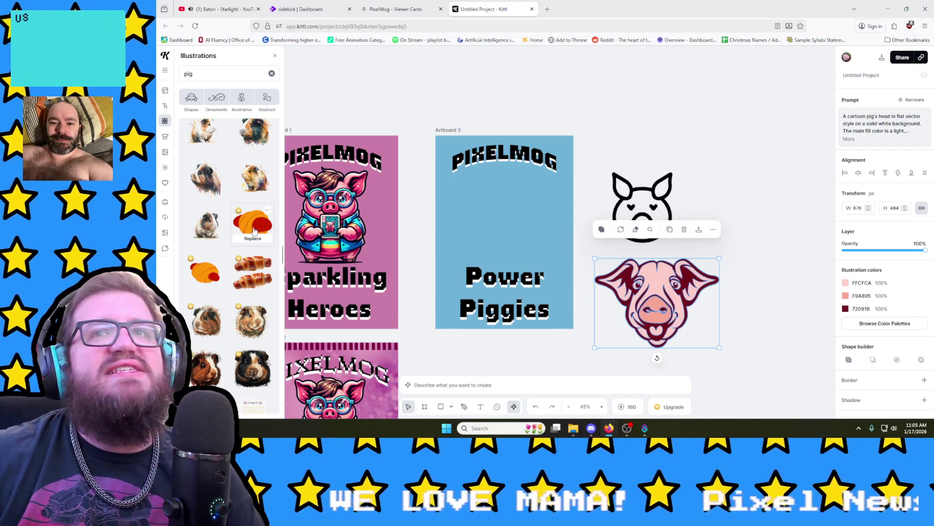
scroll(253, 233, "down", 3)
scroll(252, 235, "down", 2)
scroll(251, 238, "down", 2)
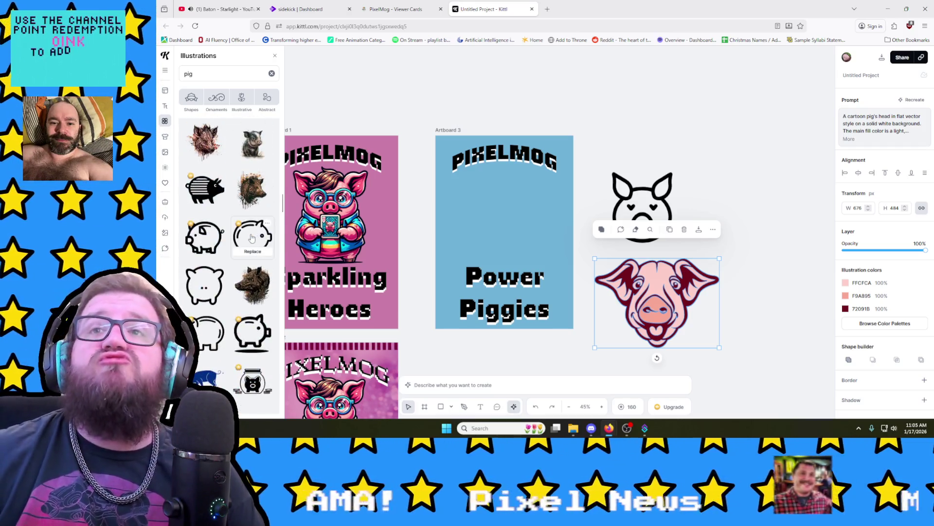
scroll(249, 238, "down", 3)
scroll(249, 239, "down", 3)
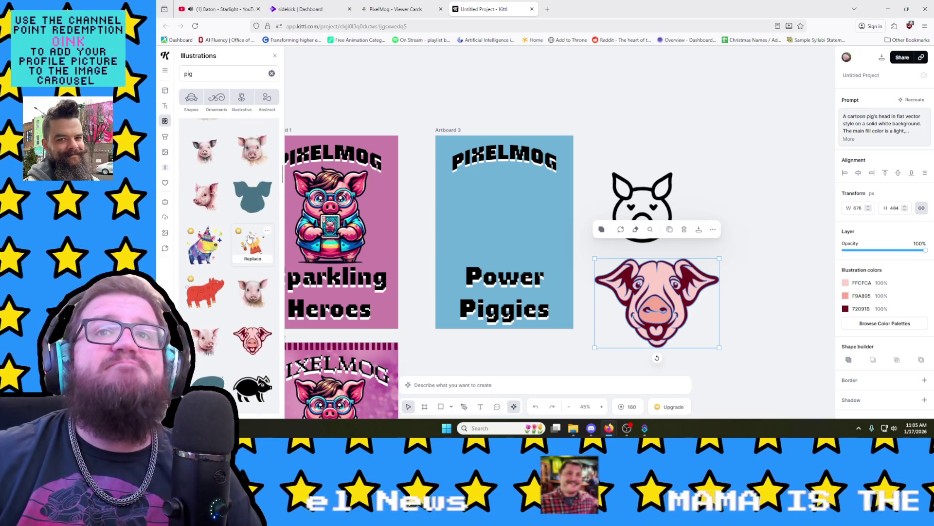
scroll(250, 240, "down", 3)
scroll(249, 239, "up", 3)
scroll(250, 239, "up", 3)
scroll(251, 238, "up", 3)
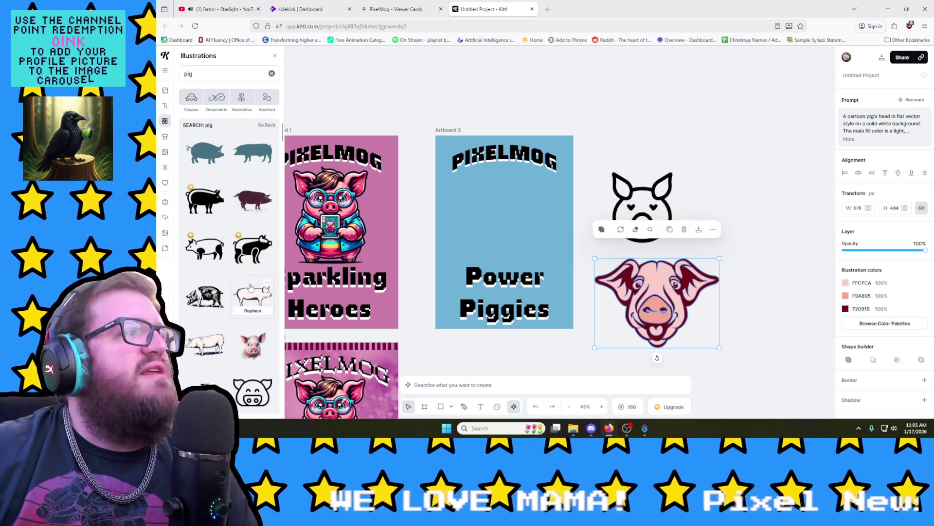
scroll(263, 288, "down", 2)
scroll(265, 271, "down", 2)
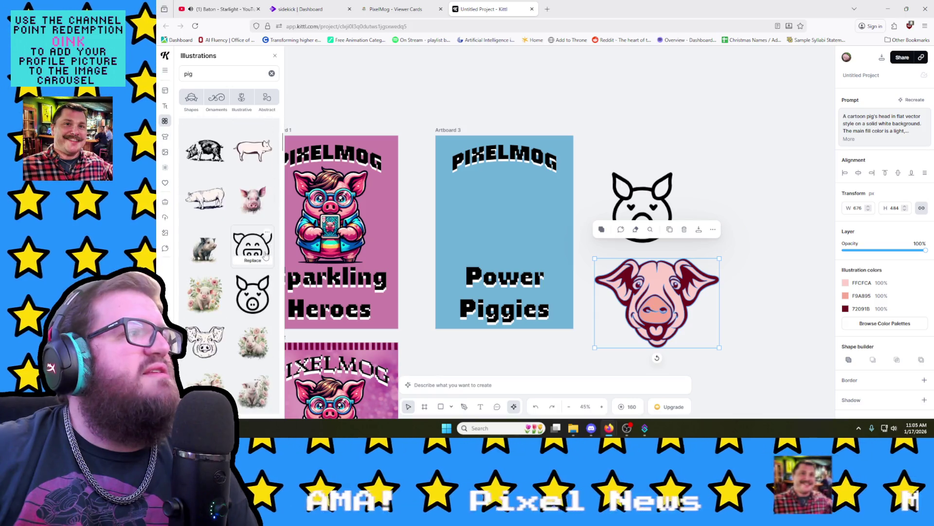
left_click(253, 247)
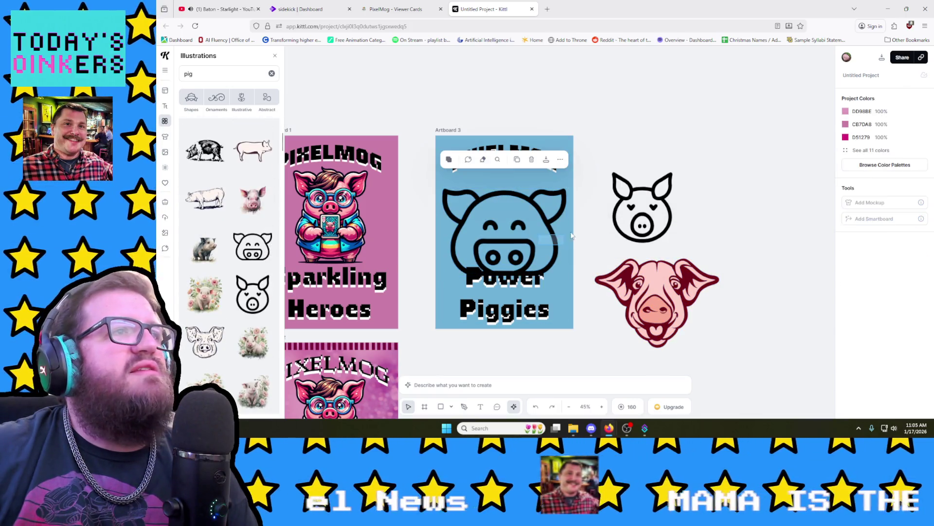
Step: Move the pig face to the canvas's upper right, then reload the page
left_click_drag(530, 249, 694, 137)
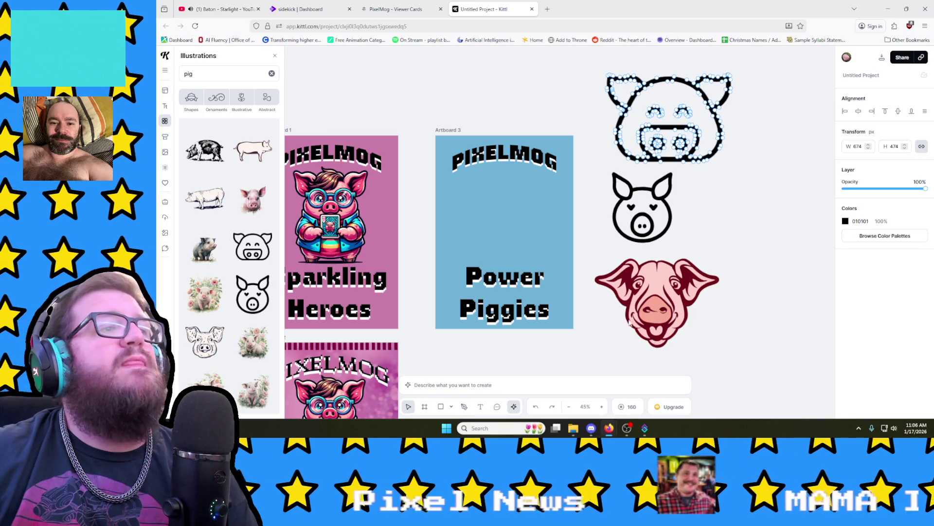
left_click(194, 25)
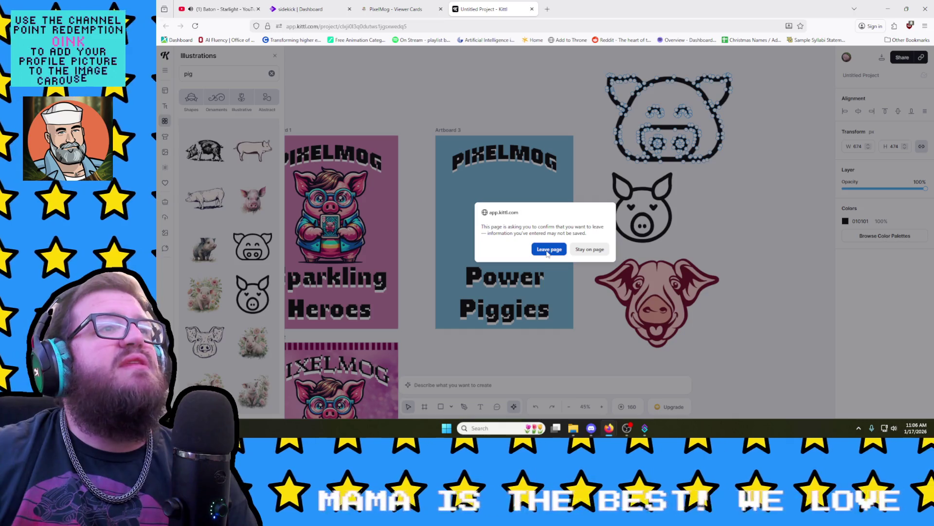
Step: Leave the page, delete the pink pig and drag the pig outline off Artboard 3 to the right
left_click(547, 251)
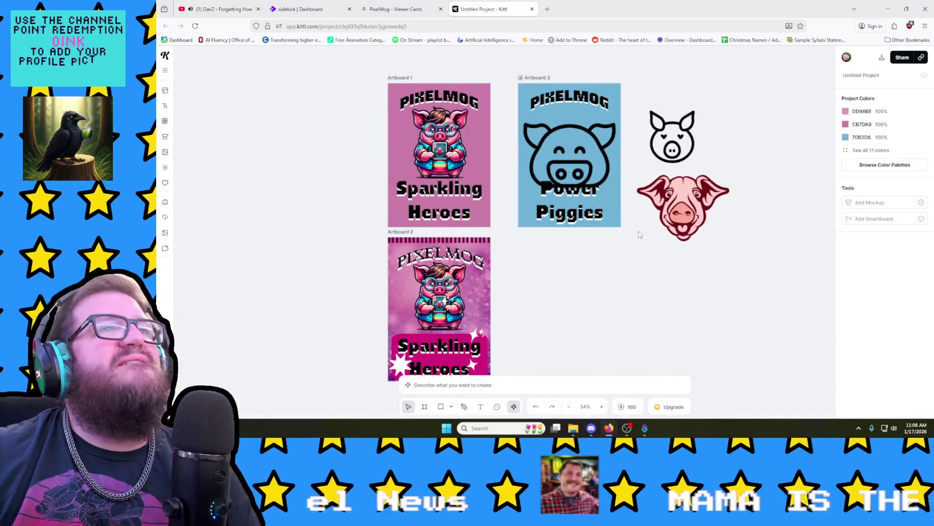
left_click(641, 233)
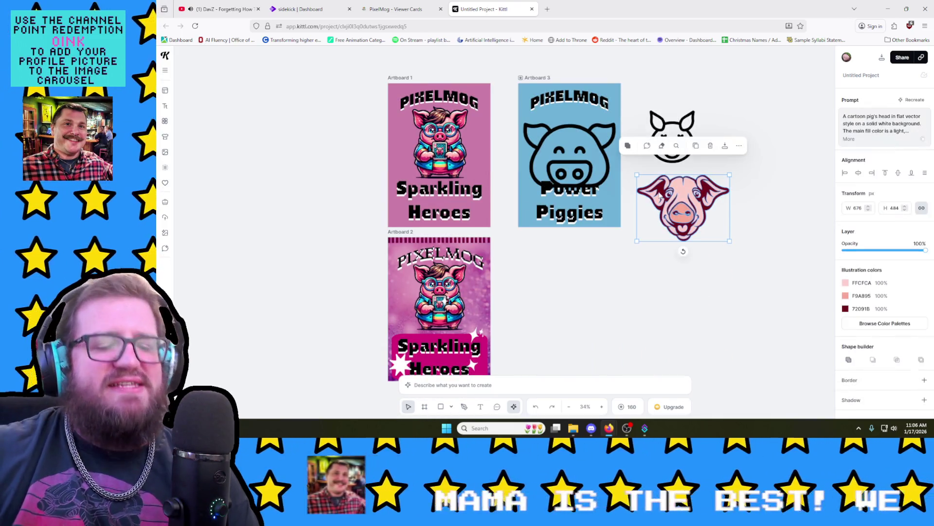
key("Delete")
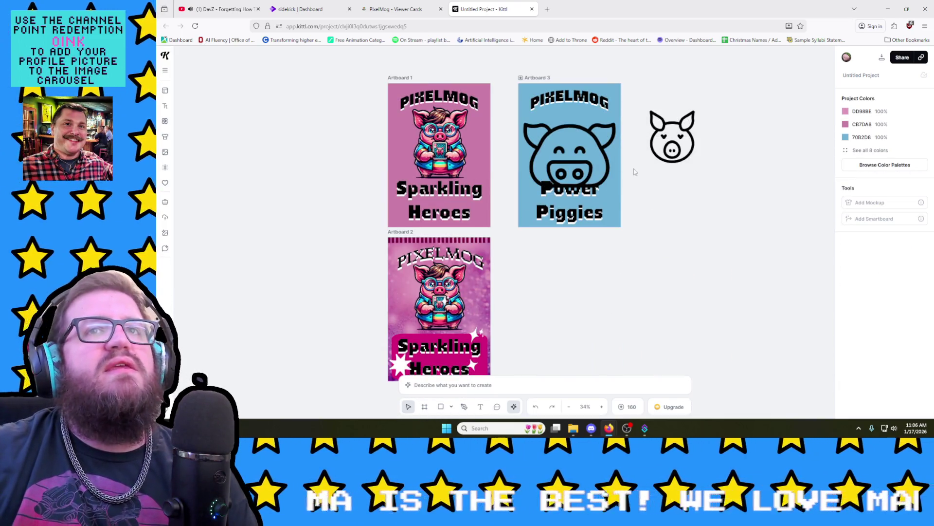
left_click(618, 165)
left_click_drag(618, 165, 738, 223)
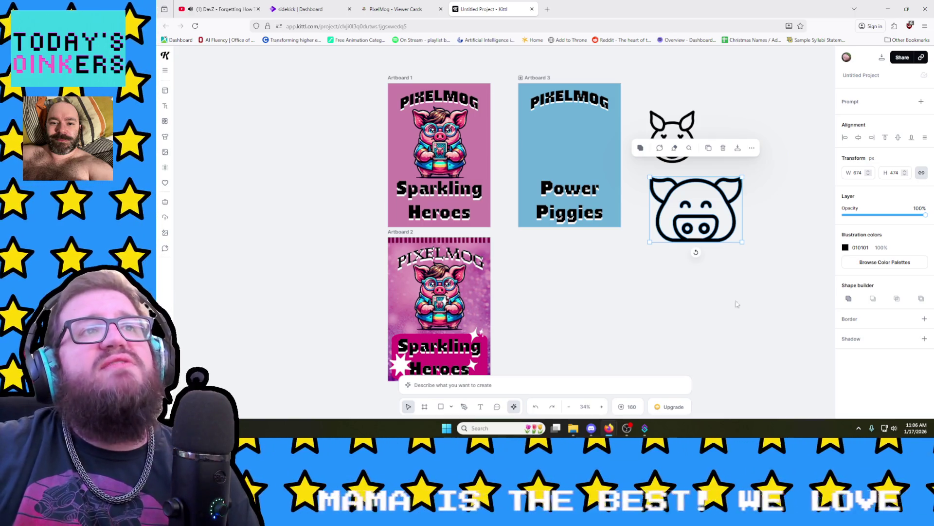
left_click(728, 264)
left_click(711, 223)
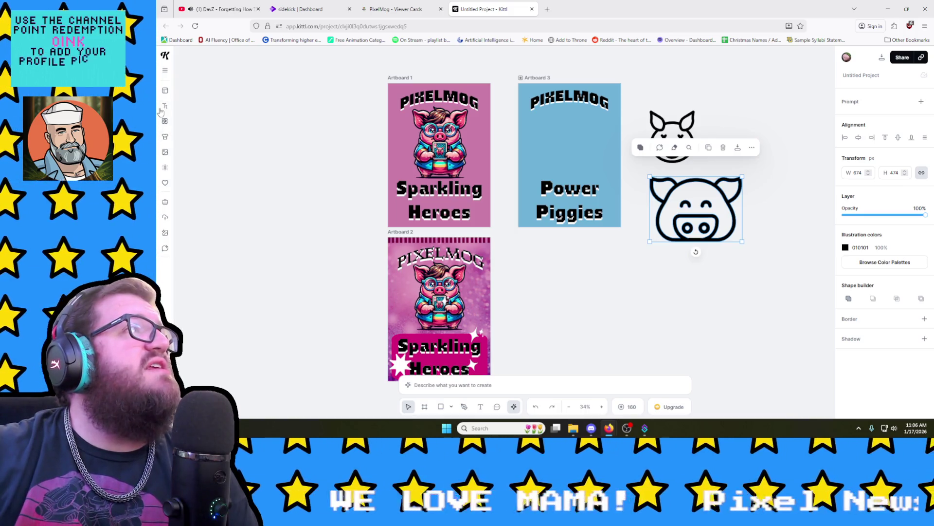
Step: Search the illustrations for 'pig' and place a teal pig-head silhouette below the pig icons
left_click(165, 91)
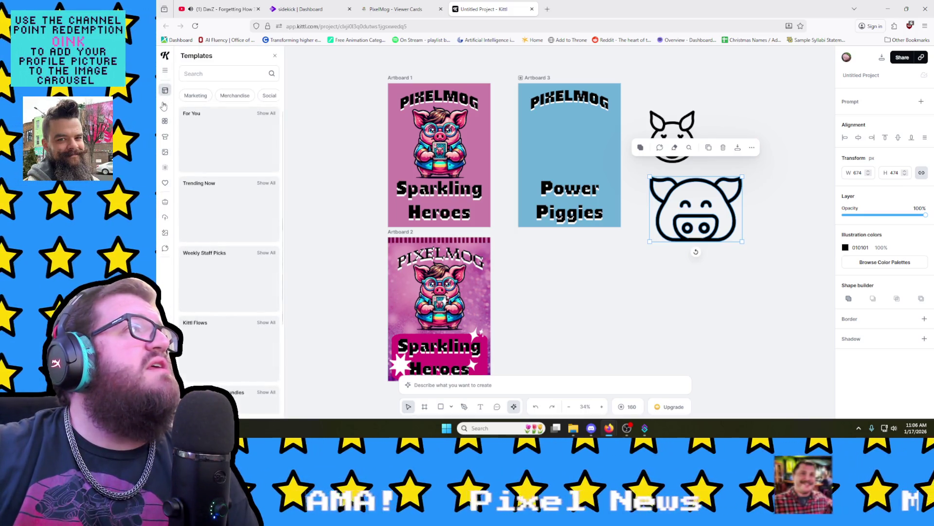
left_click(165, 121)
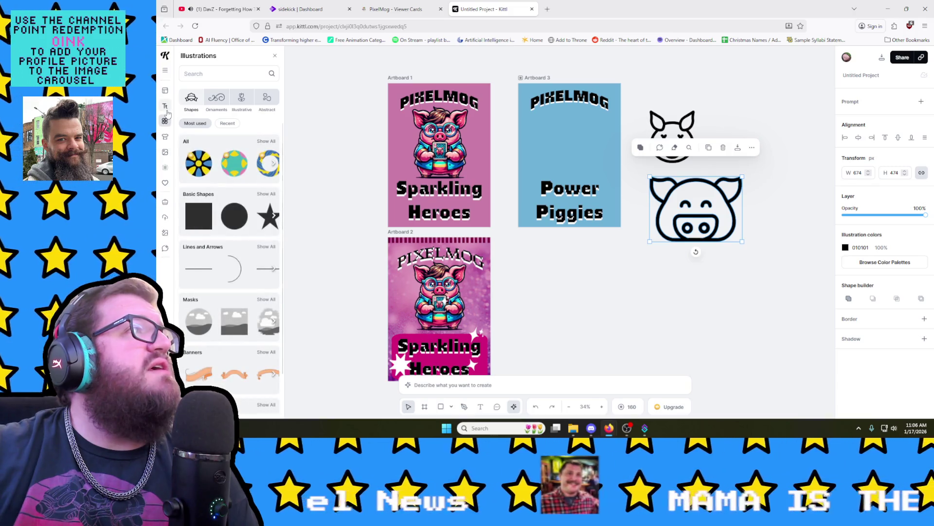
left_click(165, 106)
left_click(201, 74)
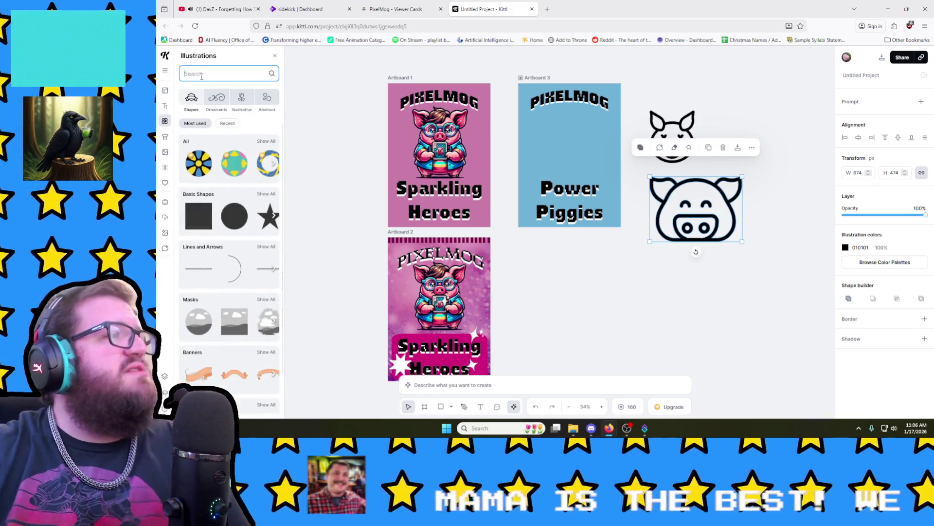
type("p")
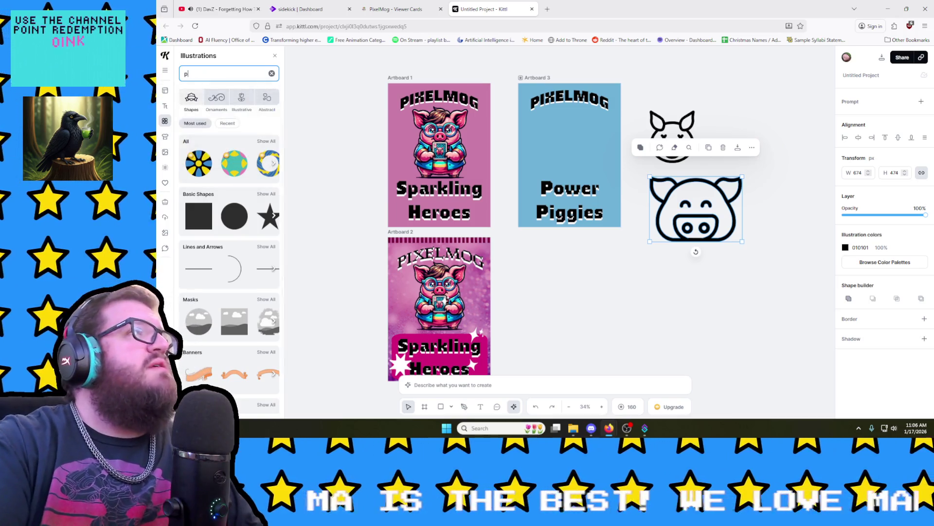
type("ig")
key("Return")
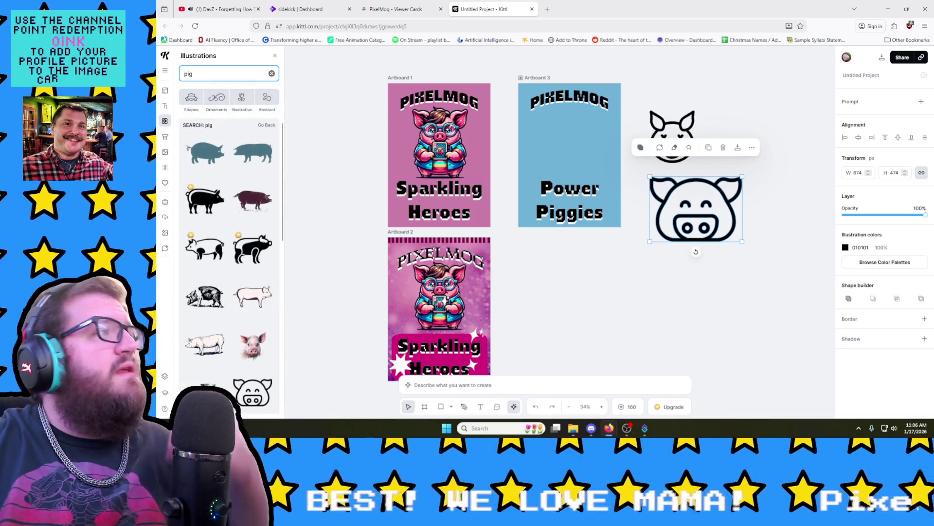
scroll(218, 292, "down", 3)
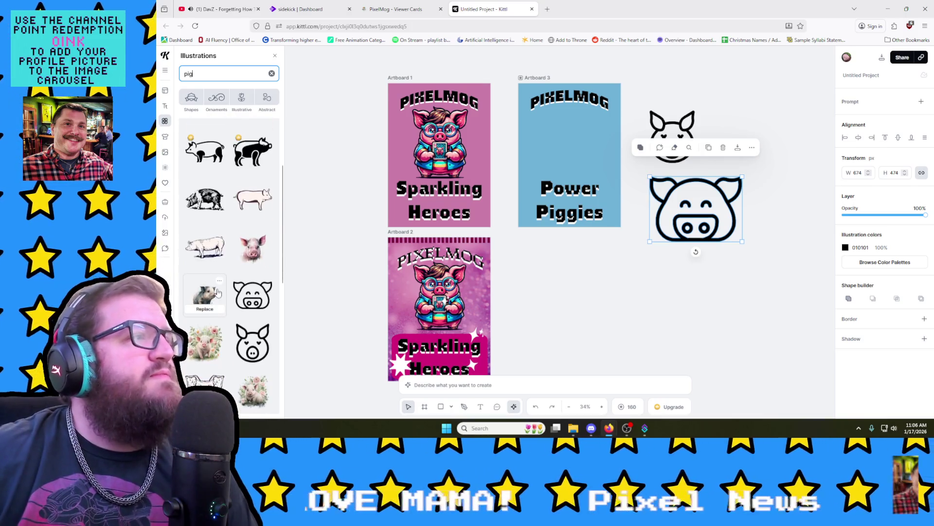
scroll(218, 293, "down", 2)
scroll(223, 321, "down", 2)
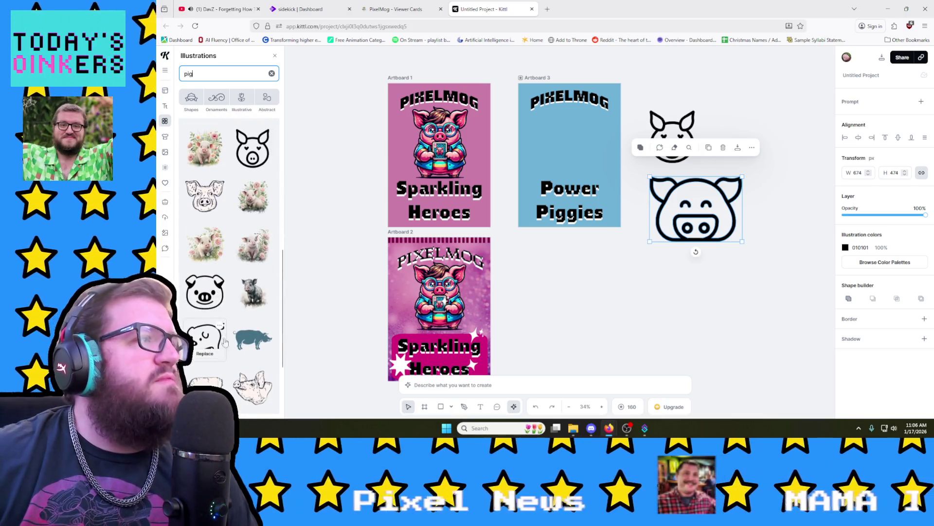
scroll(223, 304, "down", 3)
scroll(223, 304, "down", 3)
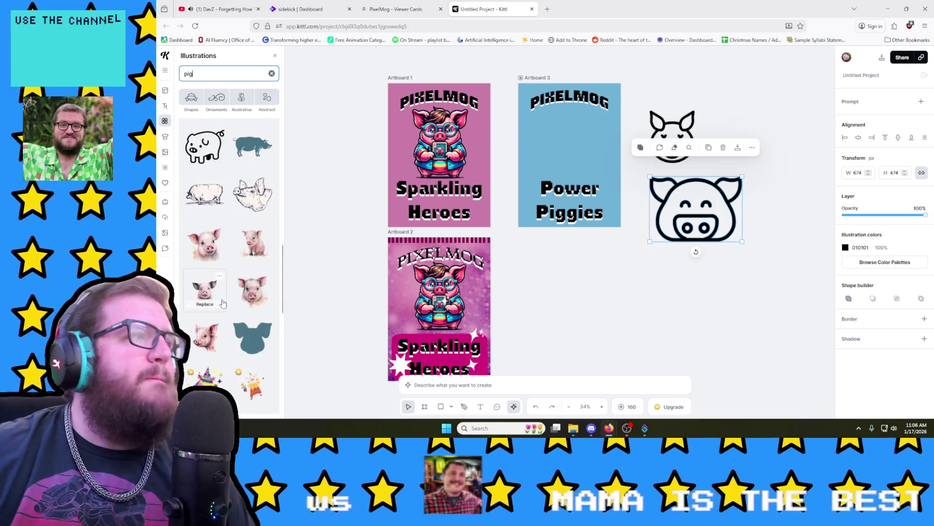
scroll(234, 299, "down", 1)
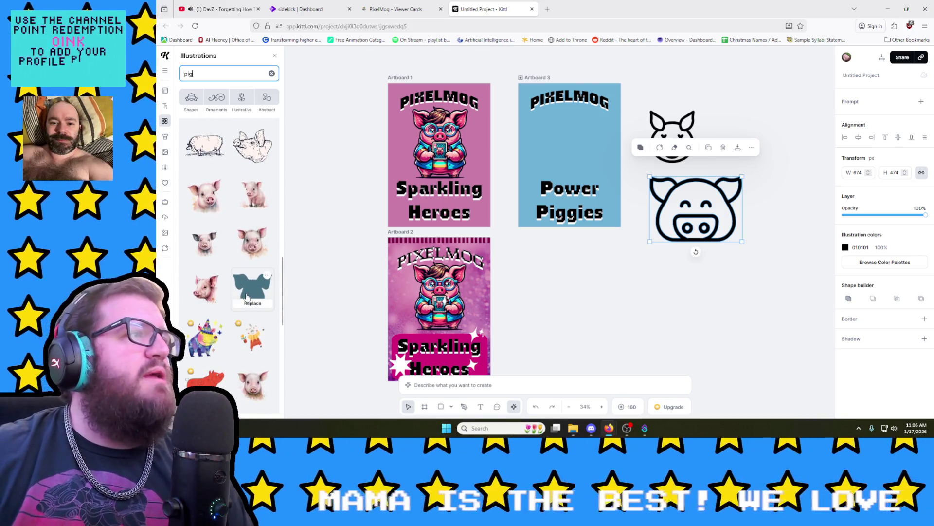
mouse_move(247, 296)
left_mouse_down()
mouse_move(511, 229)
mouse_move(705, 335)
mouse_move(713, 329)
left_mouse_up()
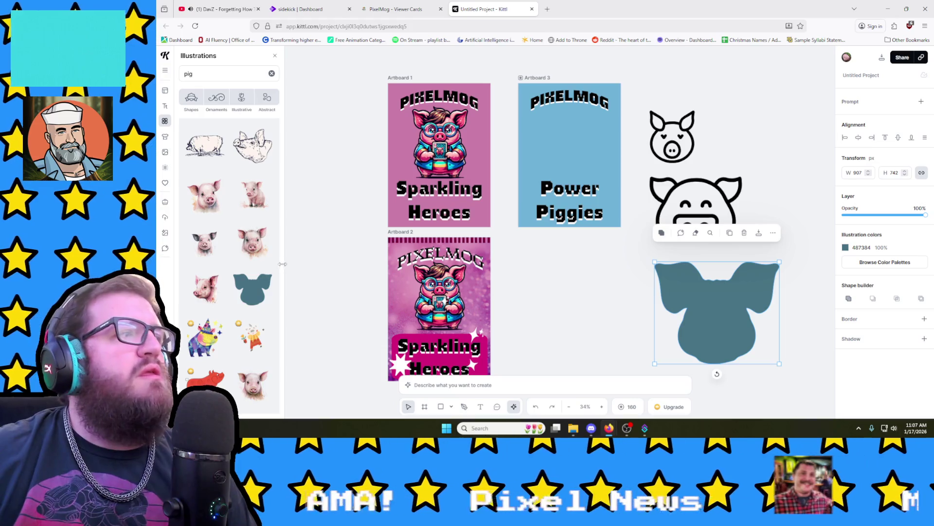
scroll(233, 293, "down", 2)
scroll(235, 290, "down", 3)
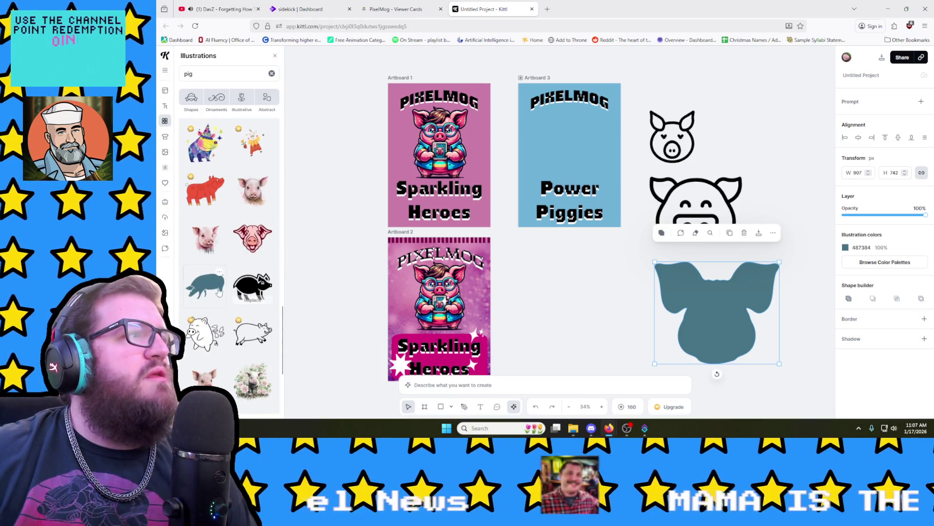
Step: Add the teal side-view pig and move it beside the small pig icon
left_click_drag(219, 291, 507, 271)
mouse_move(511, 227)
left_mouse_down()
mouse_move(738, 182)
mouse_move(790, 109)
mouse_move(764, 109)
left_mouse_up()
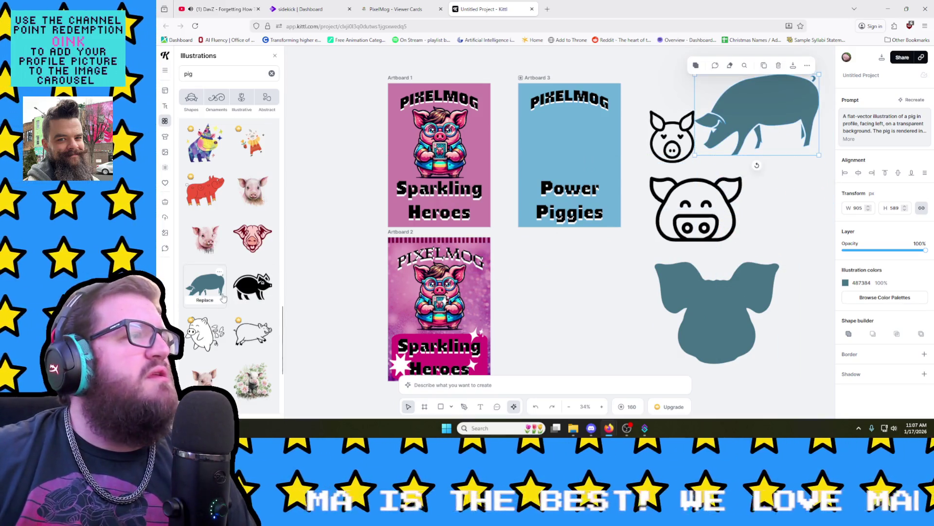
scroll(222, 299, "down", 2)
scroll(223, 298, "down", 1)
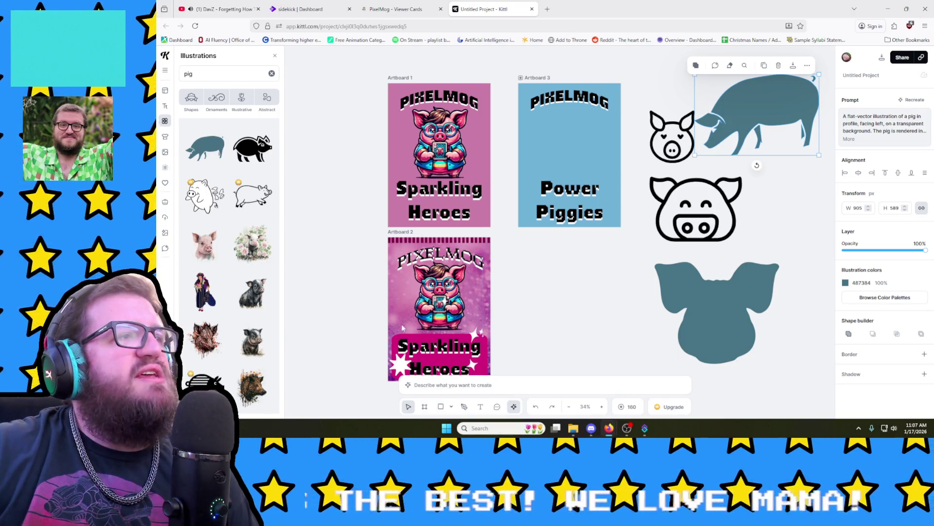
scroll(216, 323, "down", 3)
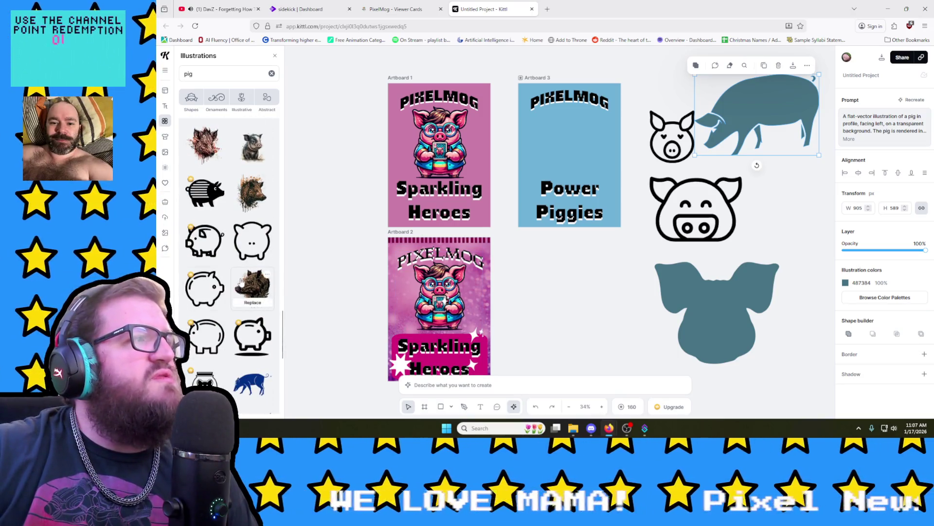
scroll(219, 321, "down", 3)
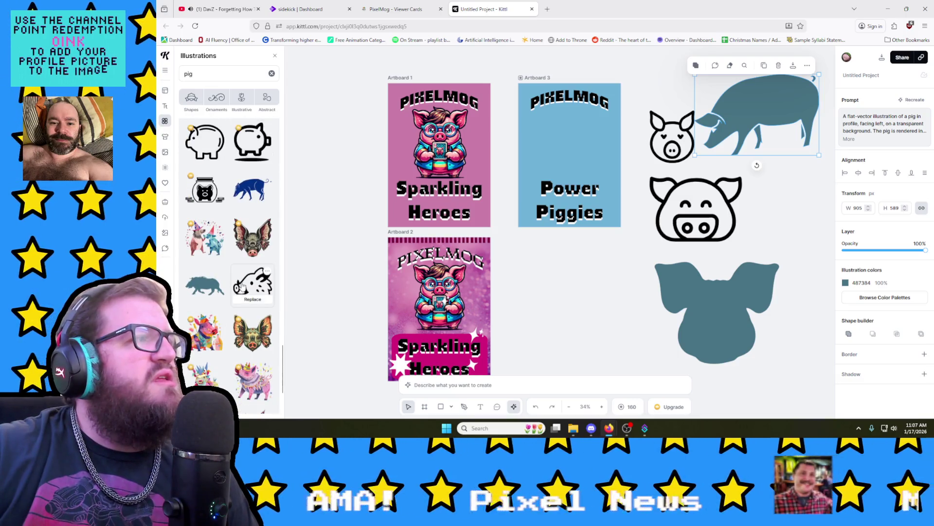
scroll(220, 329, "down", 2)
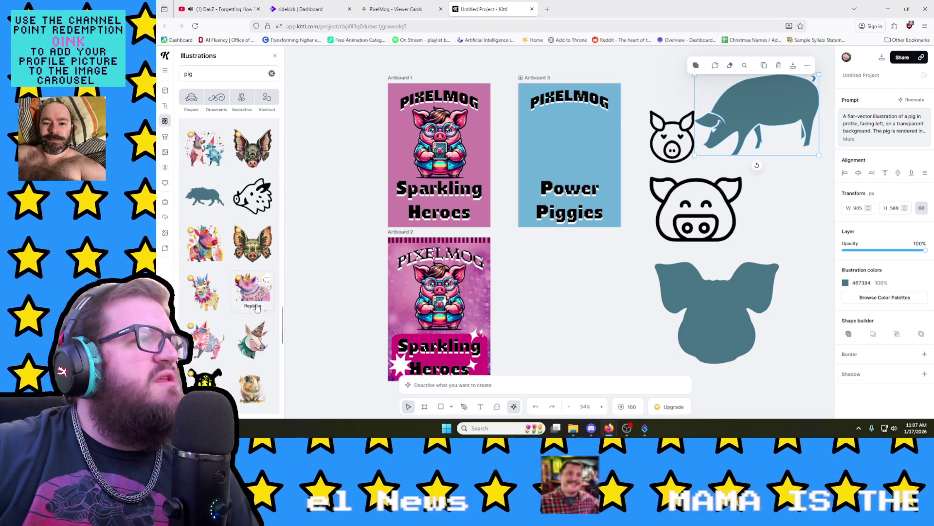
scroll(255, 308, "down", 1)
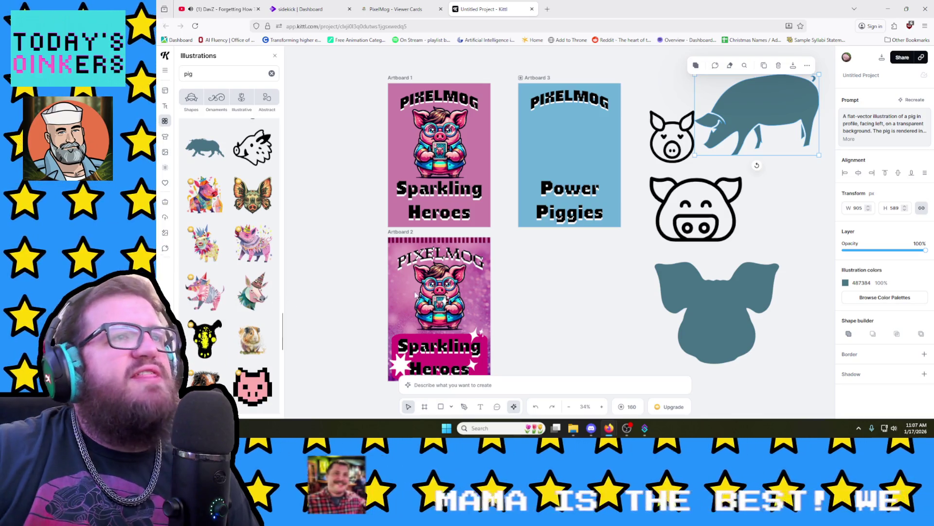
Step: Add the unicorn-pig, fit it inside Artboard 3 over Power Piggies, and select the card title
left_click(252, 296)
left_click_drag(498, 235, 578, 295)
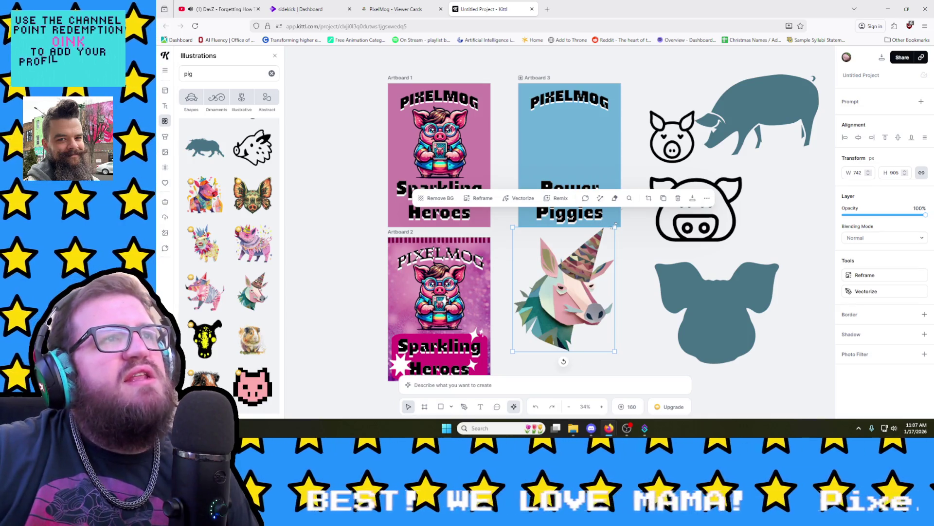
mouse_move(616, 225)
left_mouse_down()
mouse_move(668, 129)
mouse_move(608, 241)
left_mouse_up()
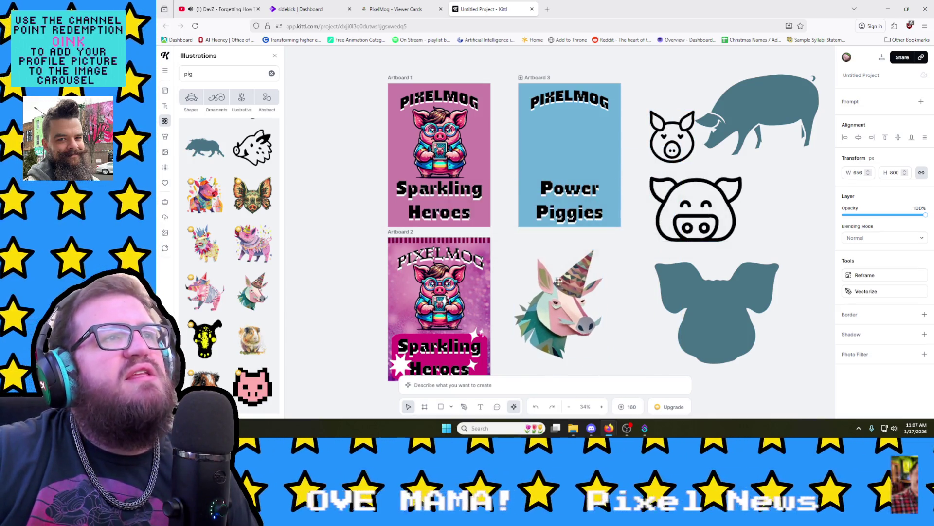
mouse_move(556, 276)
left_mouse_down()
mouse_move(563, 123)
mouse_move(544, 183)
left_mouse_up()
left_click(563, 207)
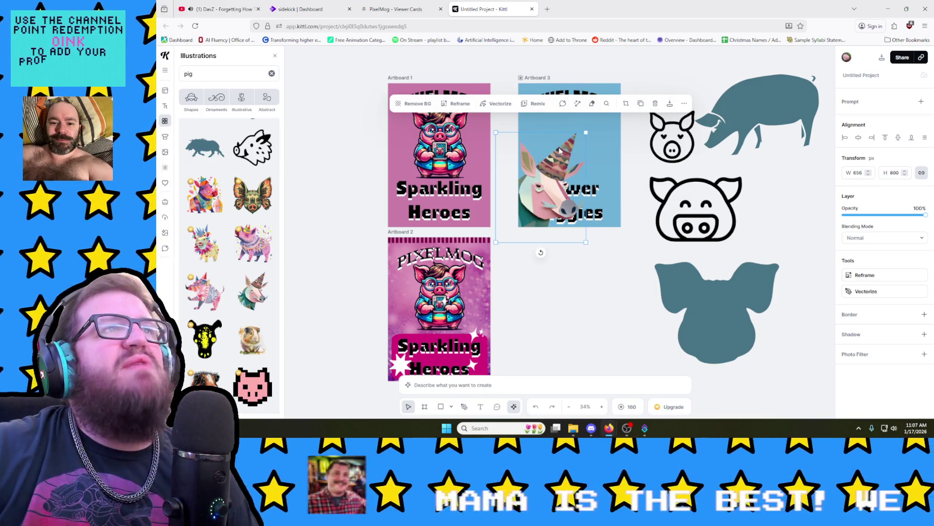
left_click(597, 189)
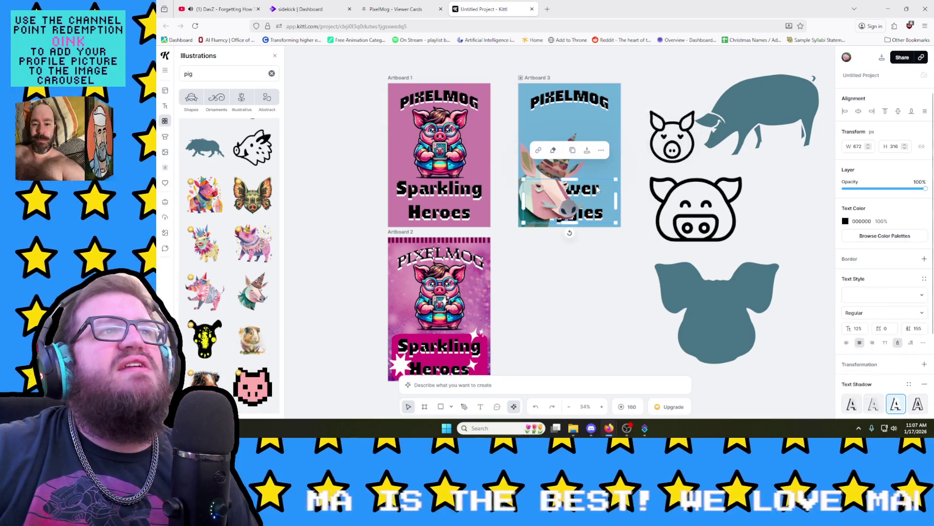
left_click(558, 172)
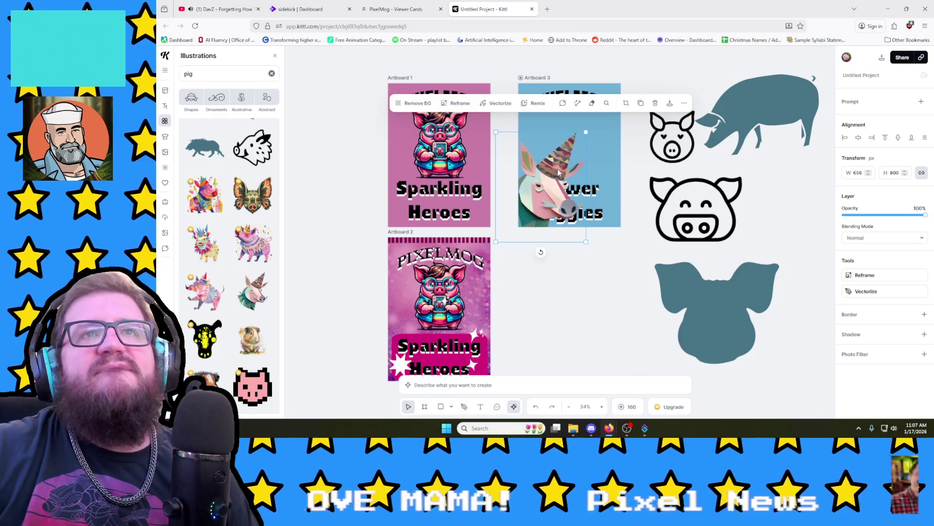
left_click(616, 158)
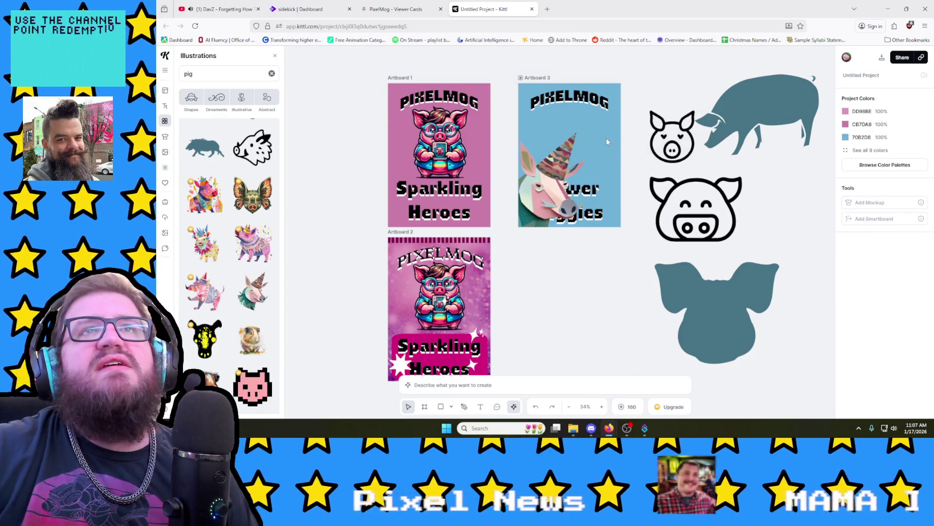
left_click(544, 78)
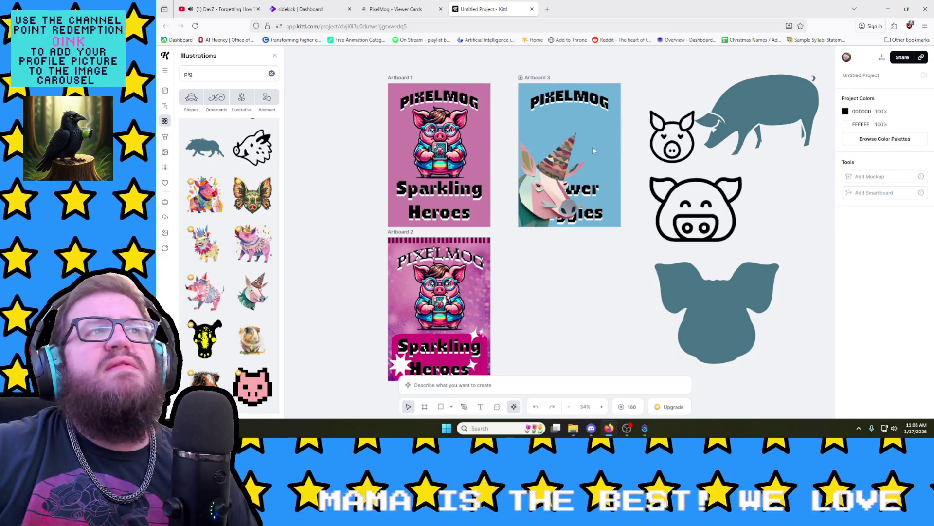
left_click(592, 151)
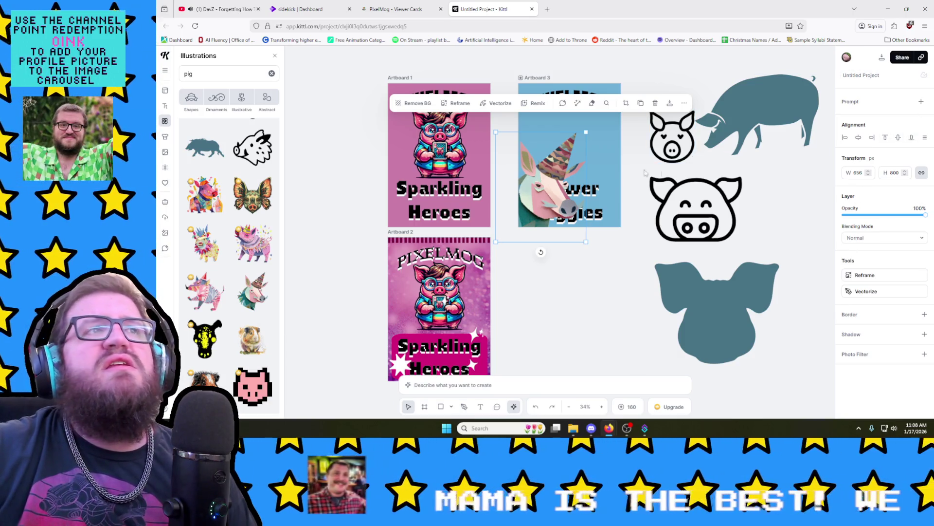
left_click(608, 192)
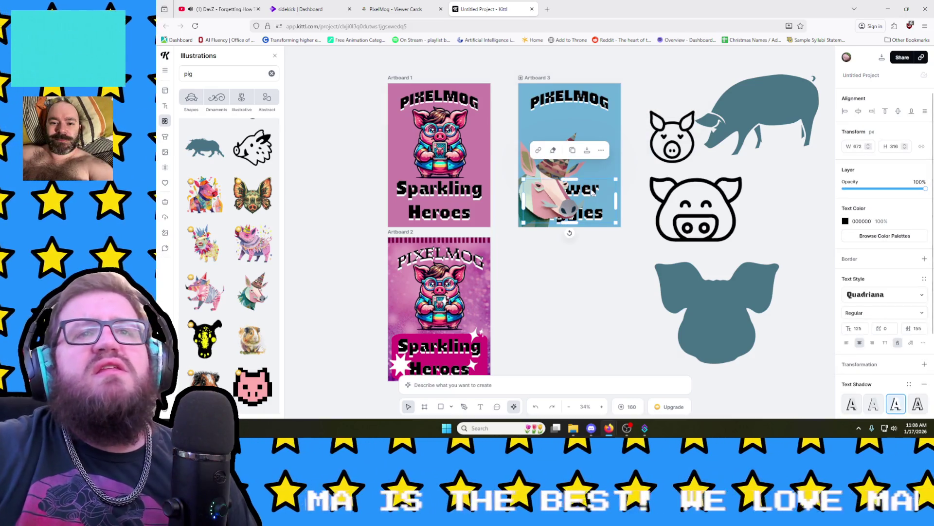
scroll(854, 319, "down", 2)
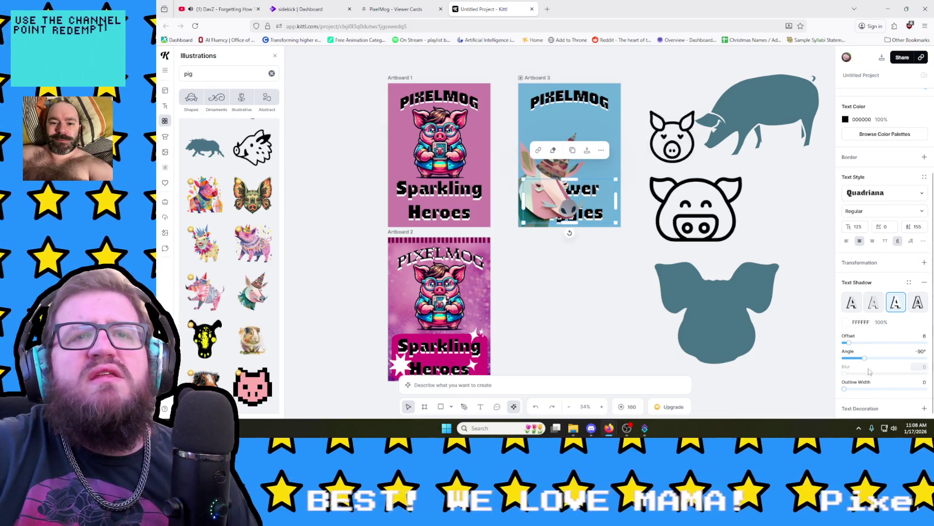
scroll(868, 371, "up", 2)
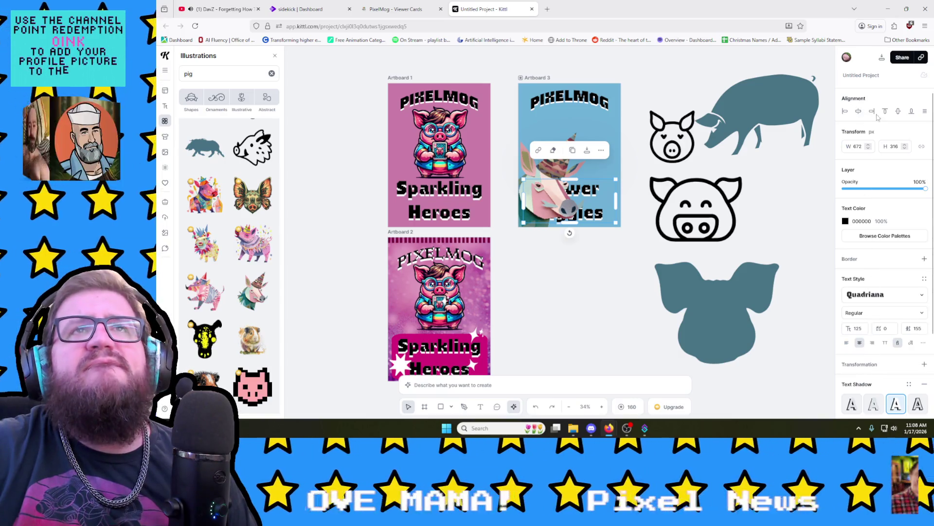
key("Escape")
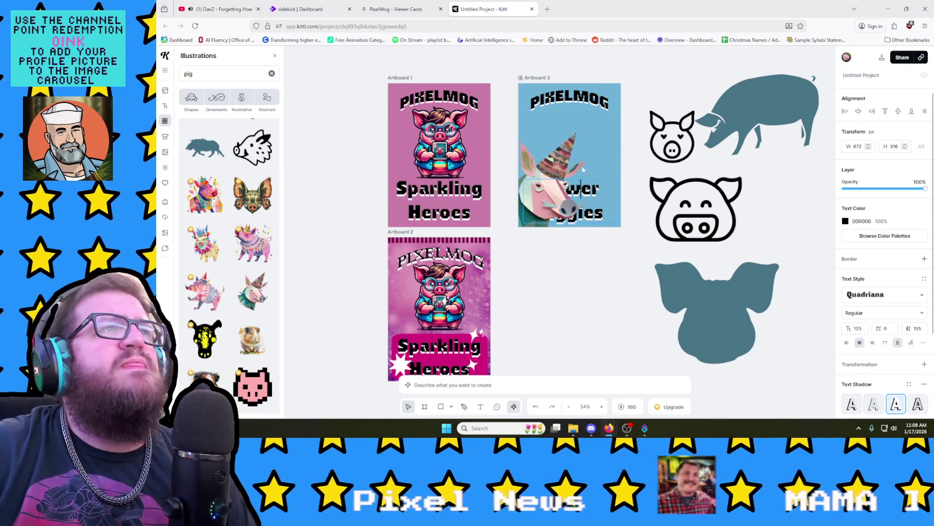
Step: Send the unicorn image Backward so the Power Piggies text reads in front of it
left_click(546, 168)
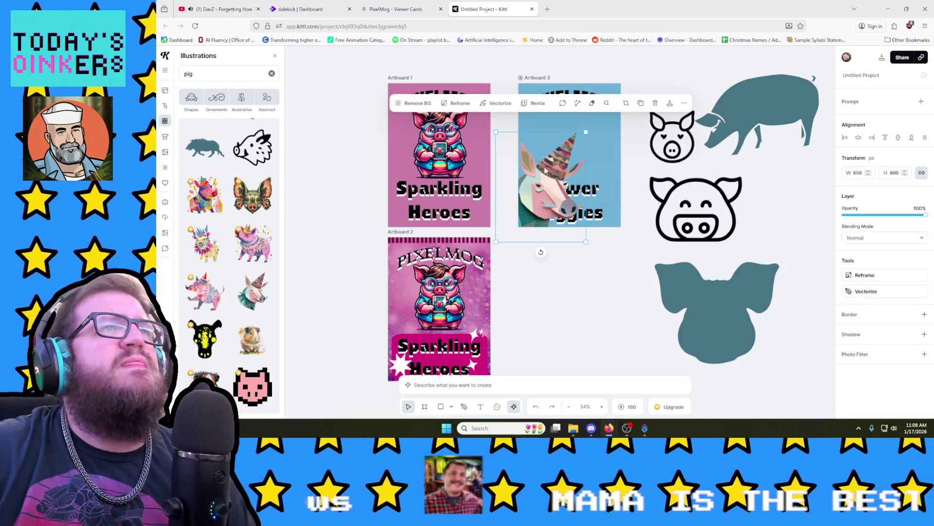
left_click(684, 103)
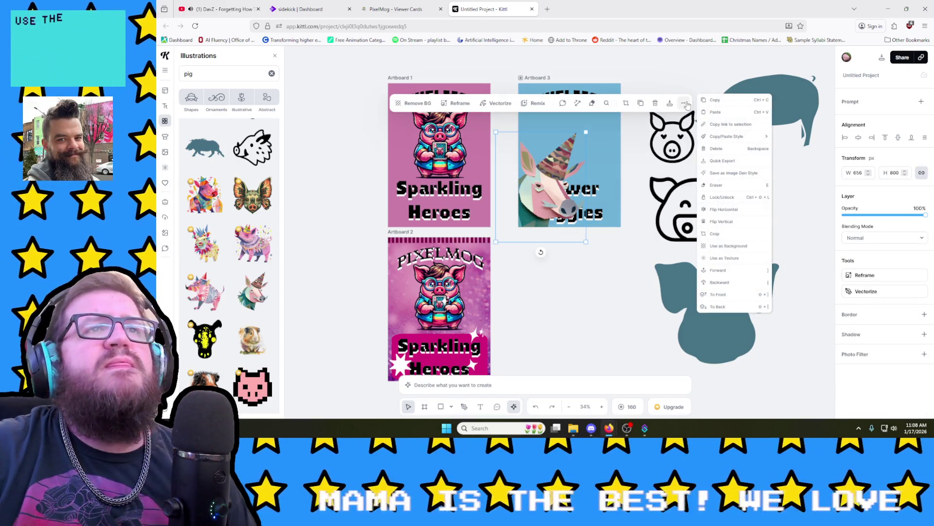
left_click(732, 284)
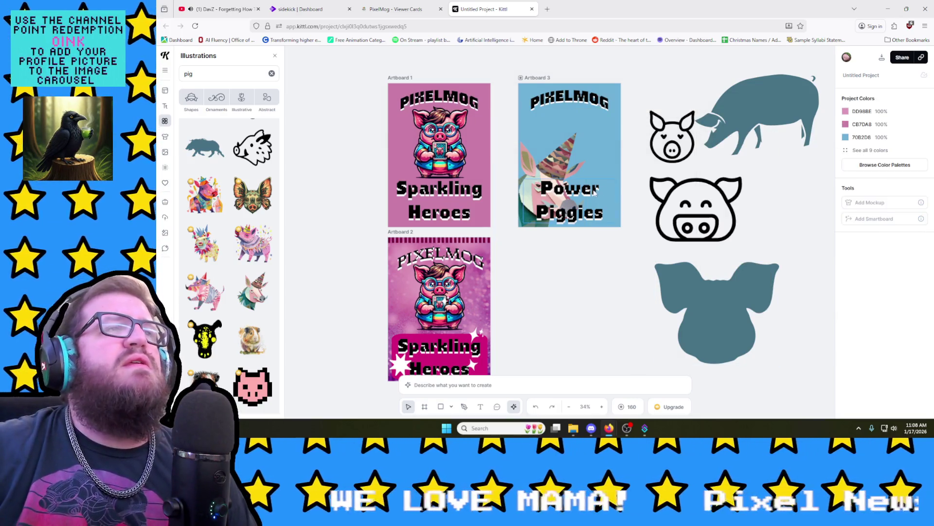
left_click(589, 202)
Step: Move the Power Piggies text below Artboard 3 and search Illustrations for 'cards'
mouse_move(589, 203)
left_mouse_down()
mouse_move(579, 241)
mouse_move(603, 235)
mouse_move(604, 246)
left_mouse_up()
left_click(538, 189)
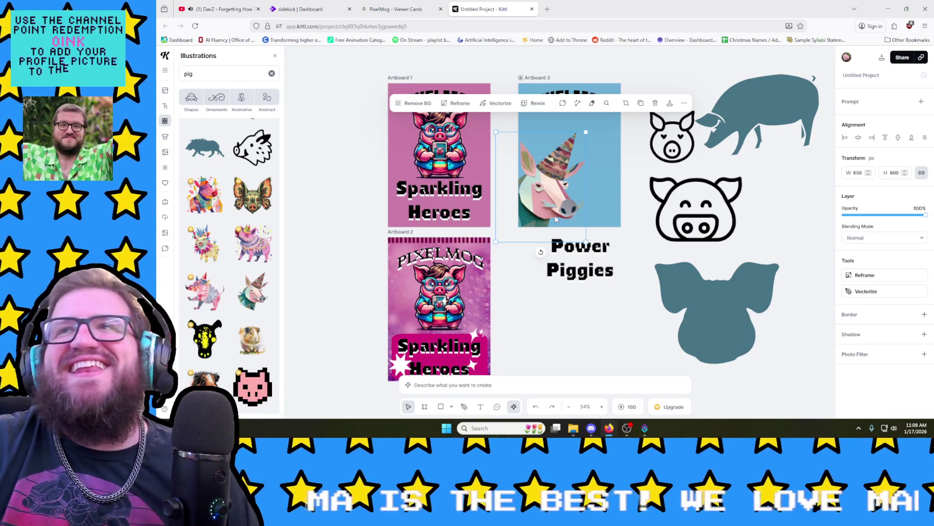
mouse_move(252, 228)
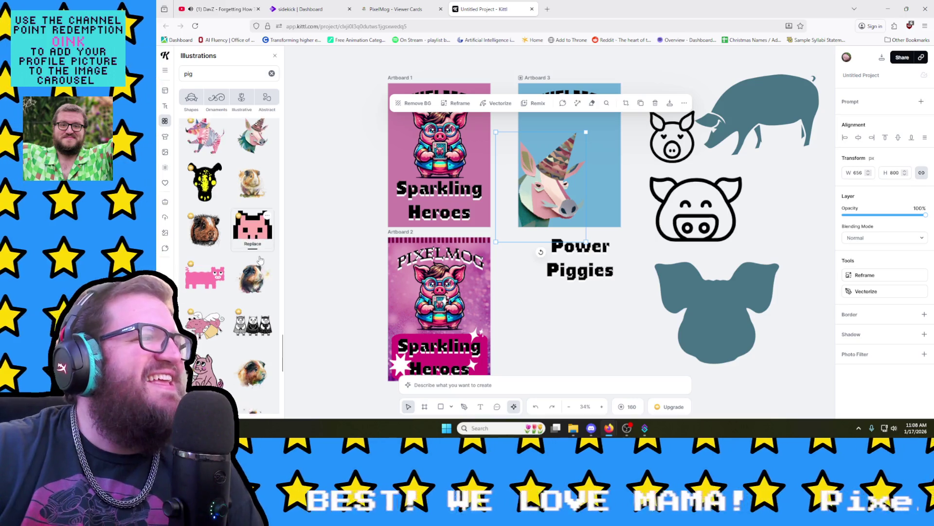
scroll(260, 259, "down", 1)
scroll(260, 259, "down", 1)
scroll(260, 259, "down", 2)
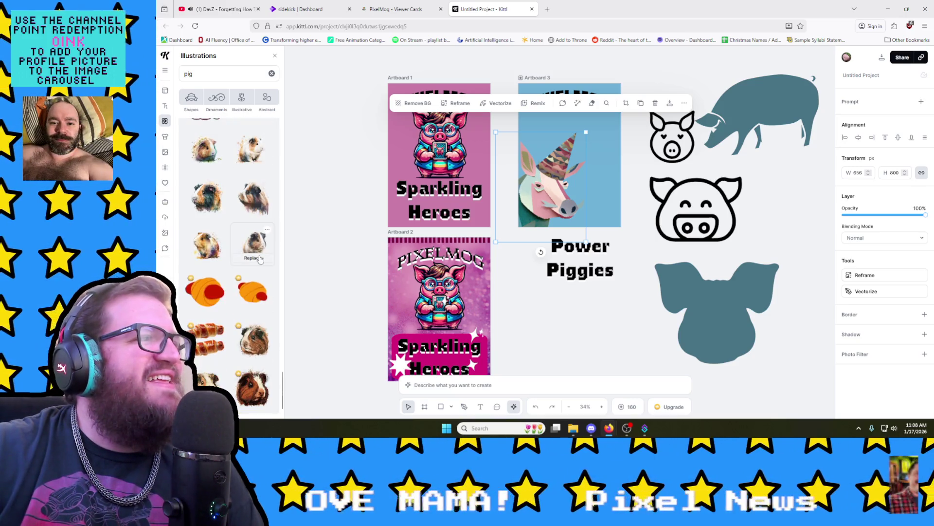
scroll(260, 259, "down", 2)
scroll(260, 259, "down", 2)
scroll(230, 262, "up", 3)
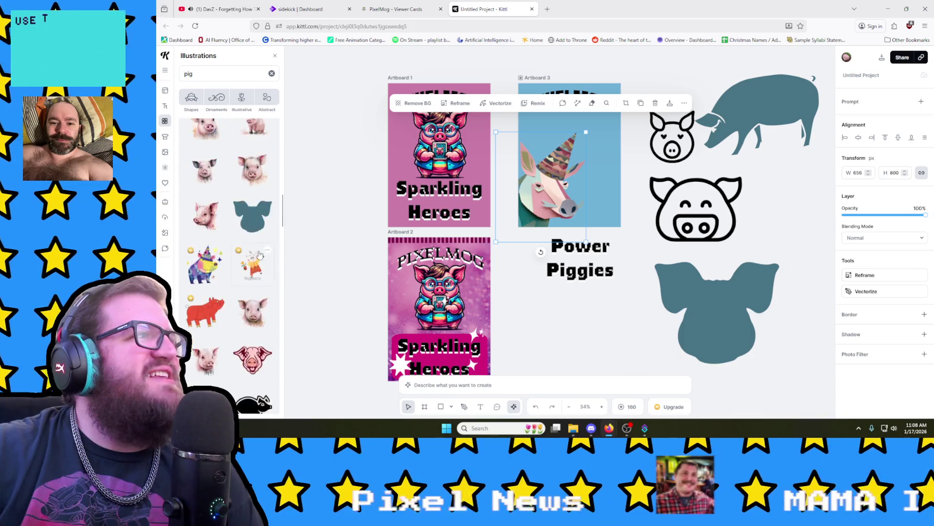
scroll(230, 262, "up", 3)
triple_click(226, 72)
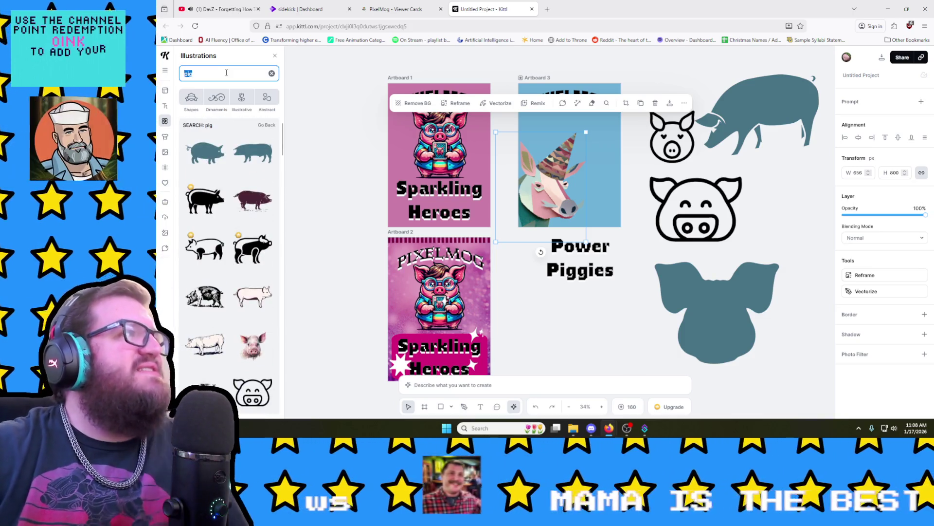
type("cards")
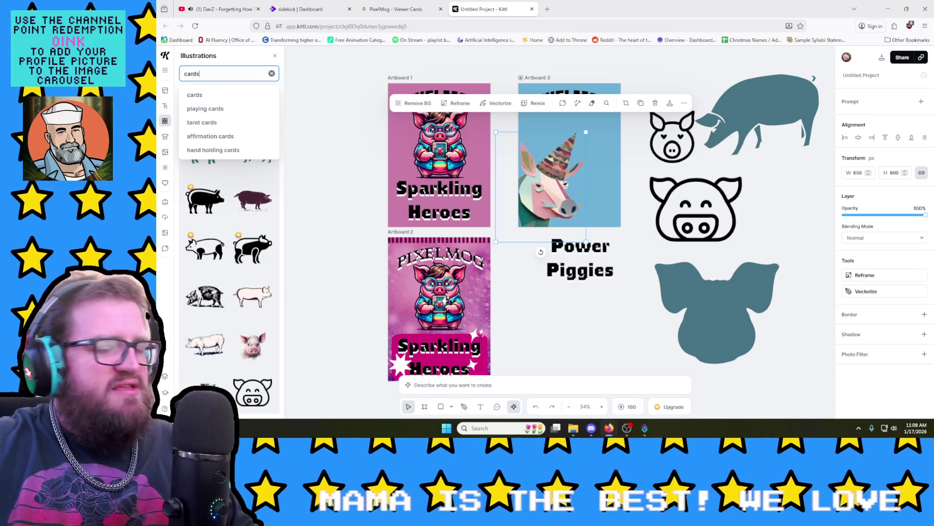
key("Return")
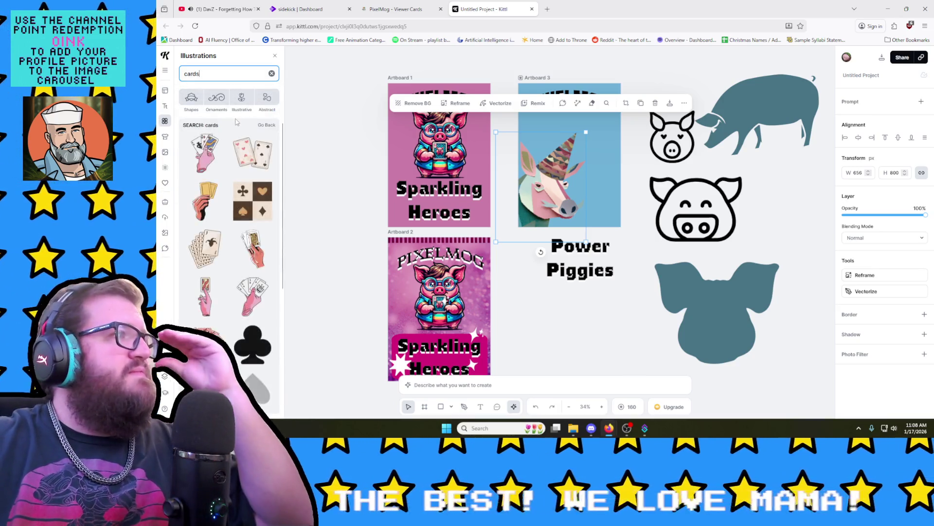
scroll(236, 124, "down", 2)
scroll(236, 124, "down", 2)
scroll(235, 147, "down", 2)
scroll(235, 169, "down", 2)
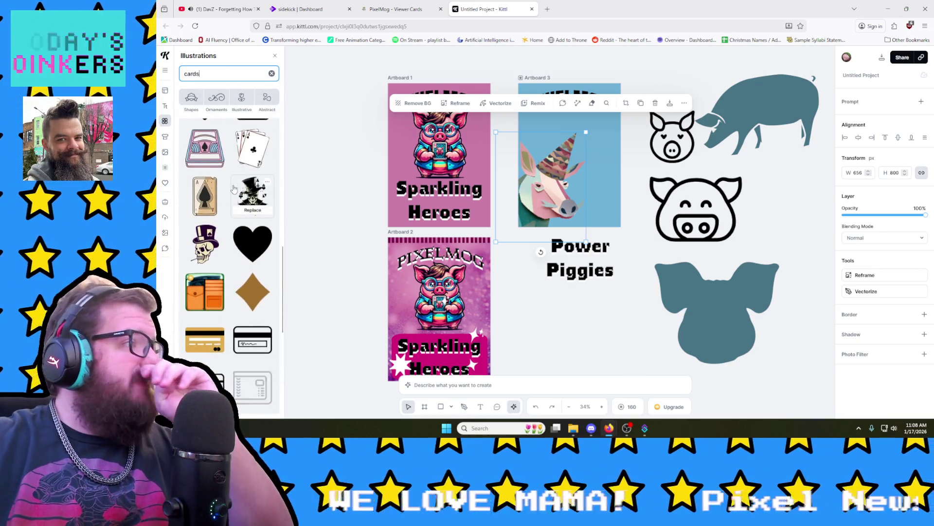
scroll(234, 188, "down", 2)
Step: Search Illustrations for 'game', then clear the search back to its default categories
double_click(228, 78)
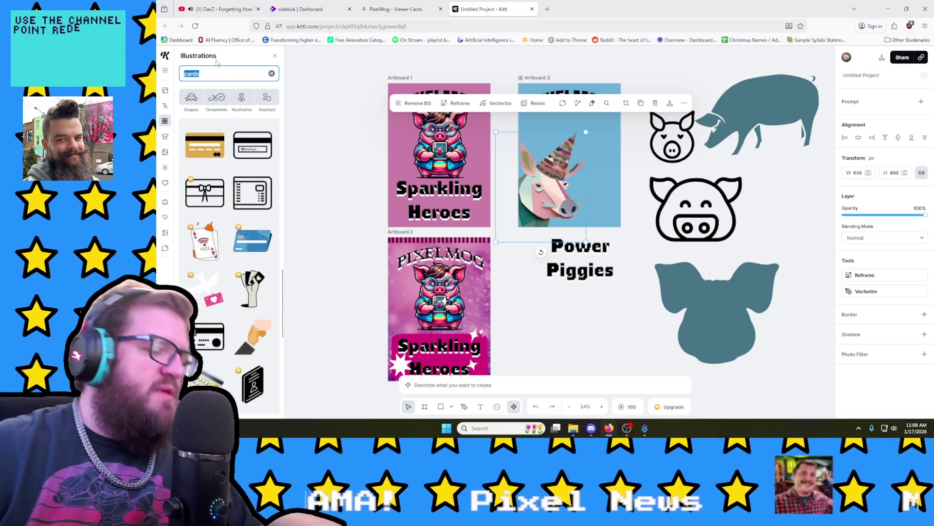
type("game")
key("Return")
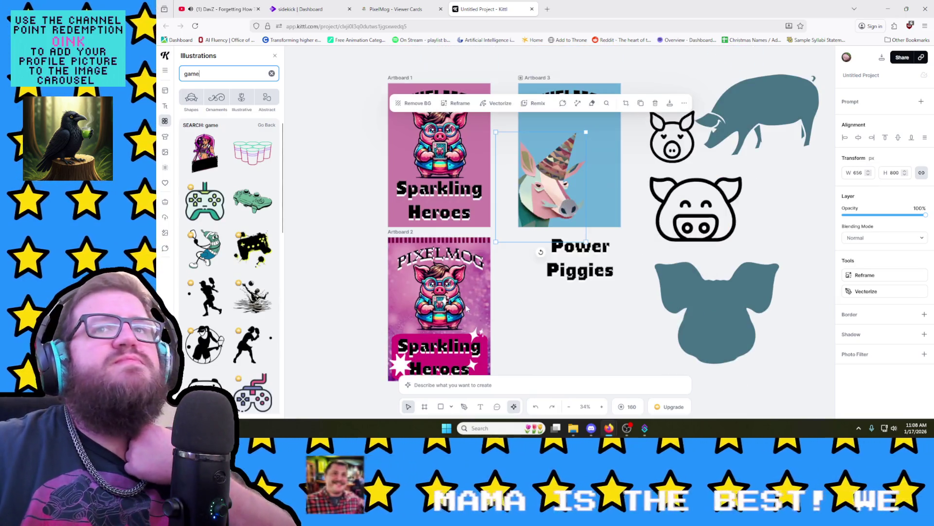
scroll(237, 323, "down", 3)
scroll(237, 323, "down", 3)
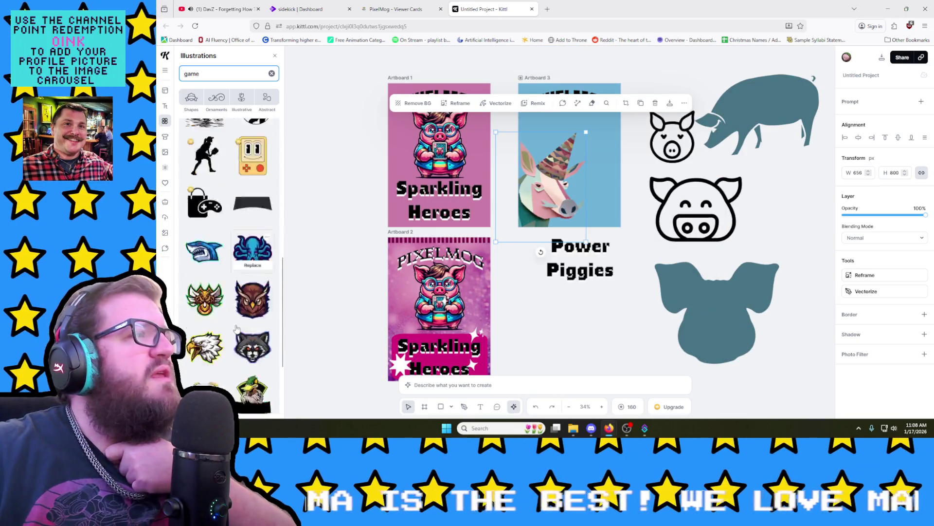
scroll(238, 324, "down", 2)
scroll(238, 323, "down", 2)
scroll(244, 299, "down", 2)
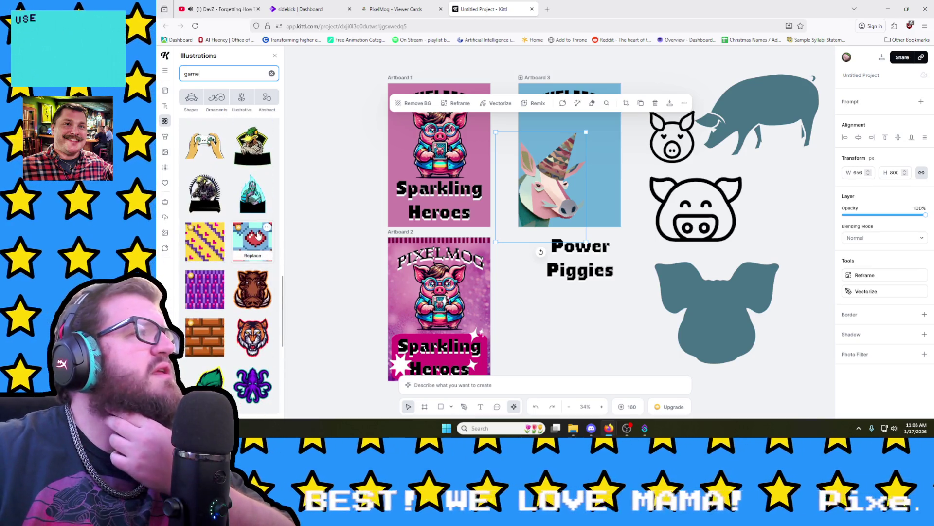
scroll(237, 314, "down", 2)
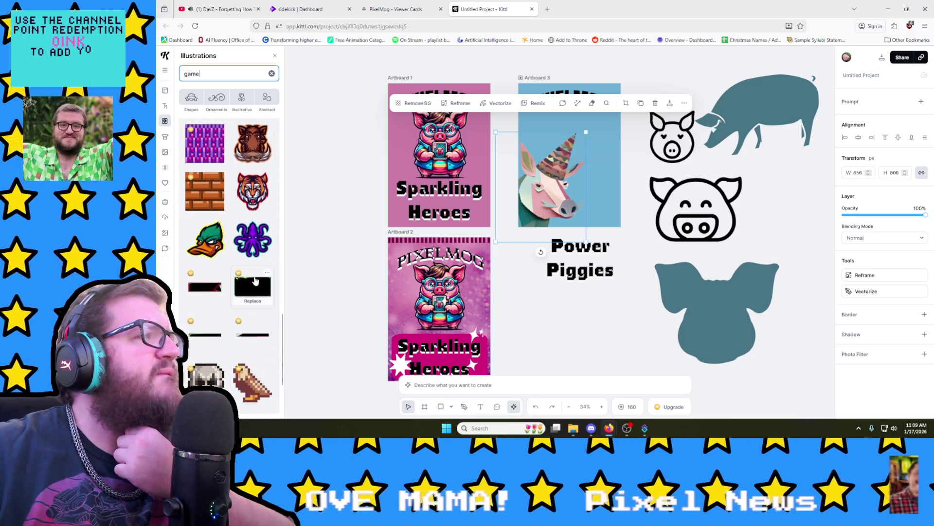
scroll(249, 306, "down", 1)
scroll(259, 299, "down", 1)
scroll(259, 299, "down", 3)
scroll(257, 297, "down", 3)
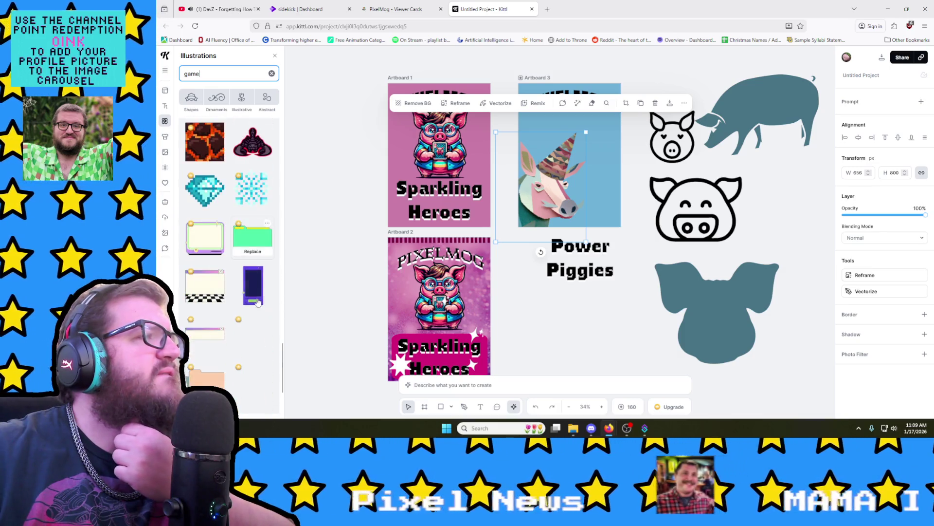
scroll(253, 294, "up", 3)
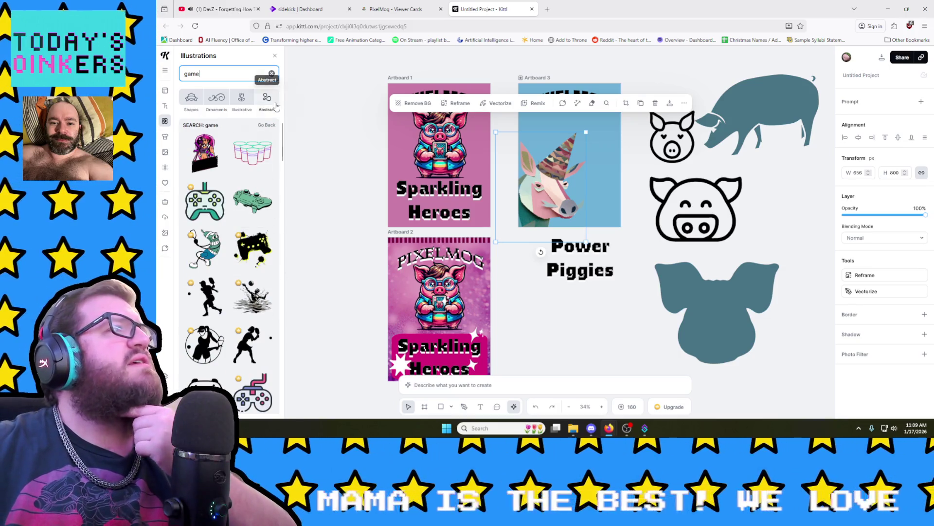
left_click(266, 127)
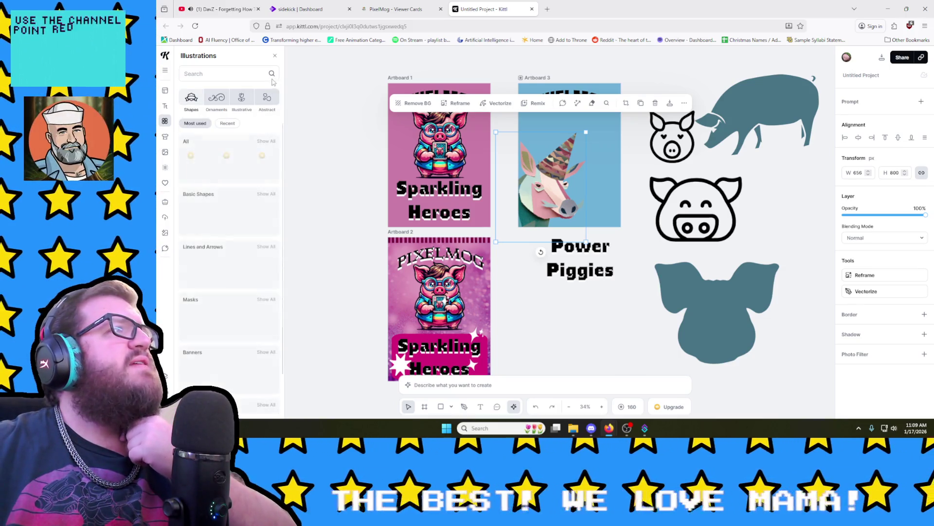
Step: Apply the Rise transformation preset (Rise Curve 80%) to the PIXELMOG title on Artboard 3
left_click(563, 306)
scroll(563, 306, "up", 2)
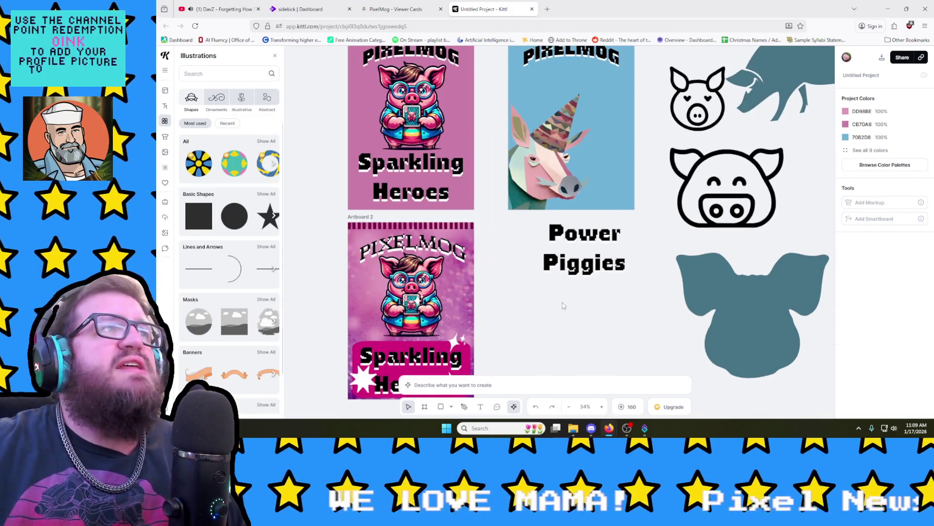
scroll(666, 152, "up", 2)
left_click(577, 135)
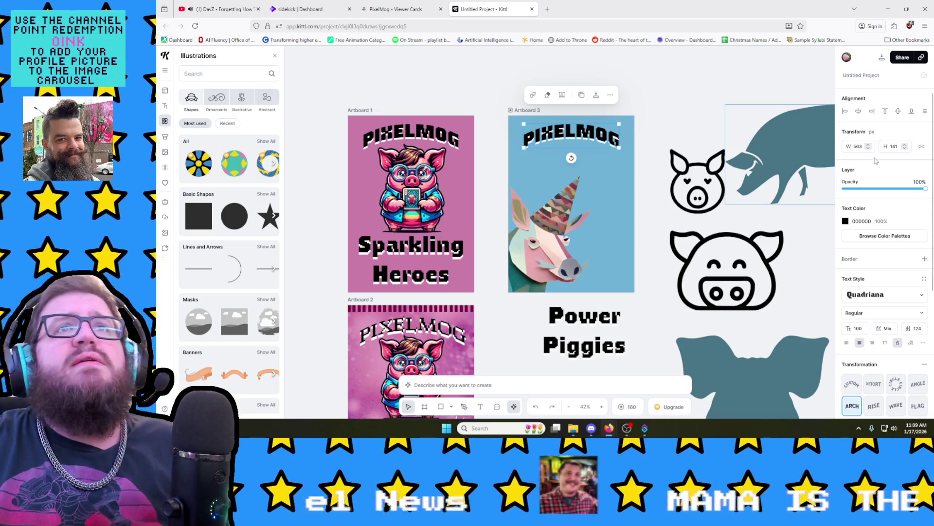
scroll(880, 241, "down", 2)
scroll(868, 278, "down", 1)
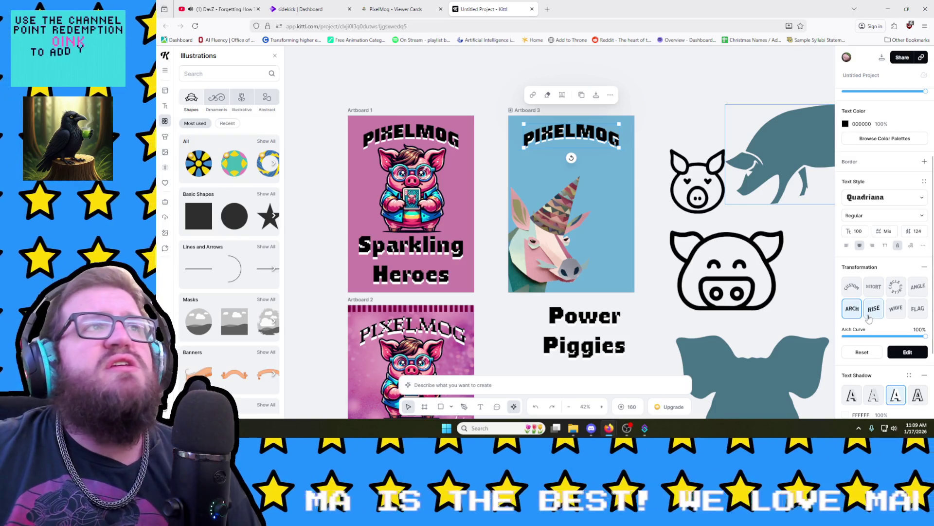
left_click(869, 314)
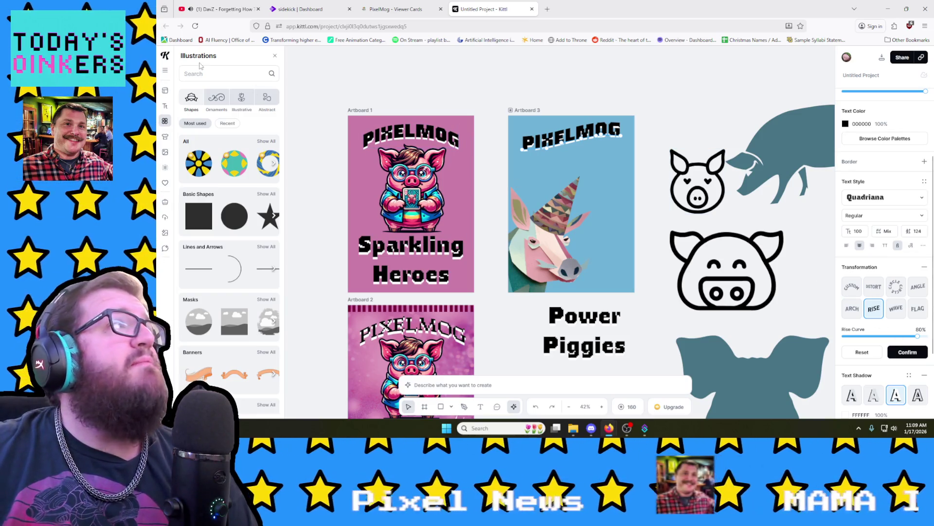
type("p")
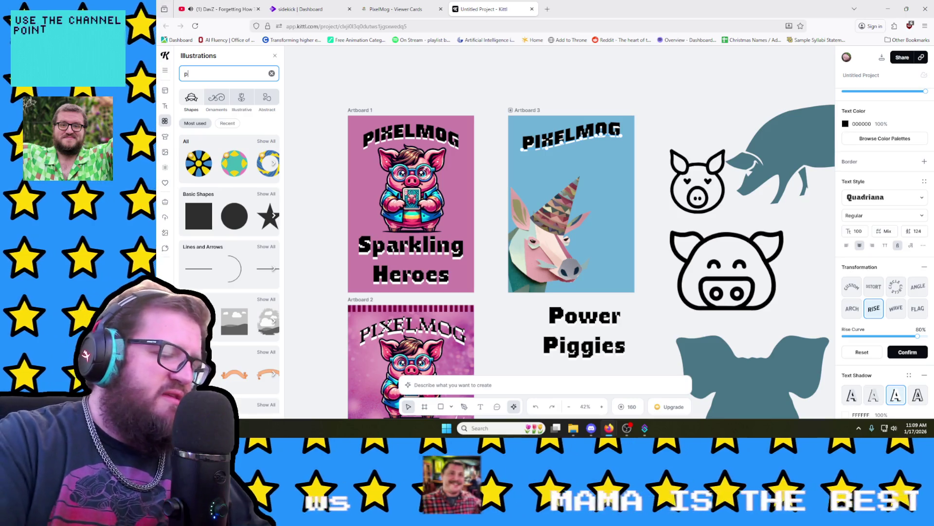
type("ig mascot")
Step: Add the black watercolour pig from the 'pig mascot' search to the upper right and make the unicorn image taller
key("Return")
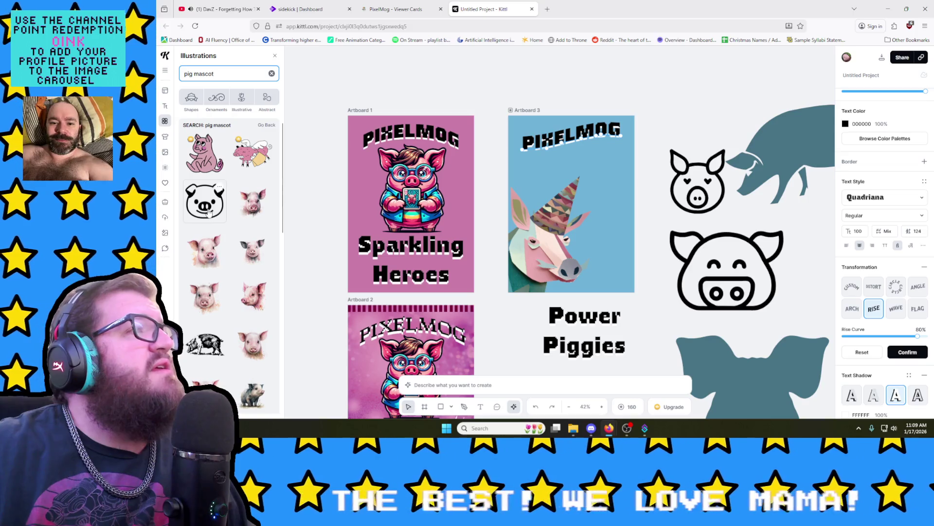
scroll(229, 286, "down", 3)
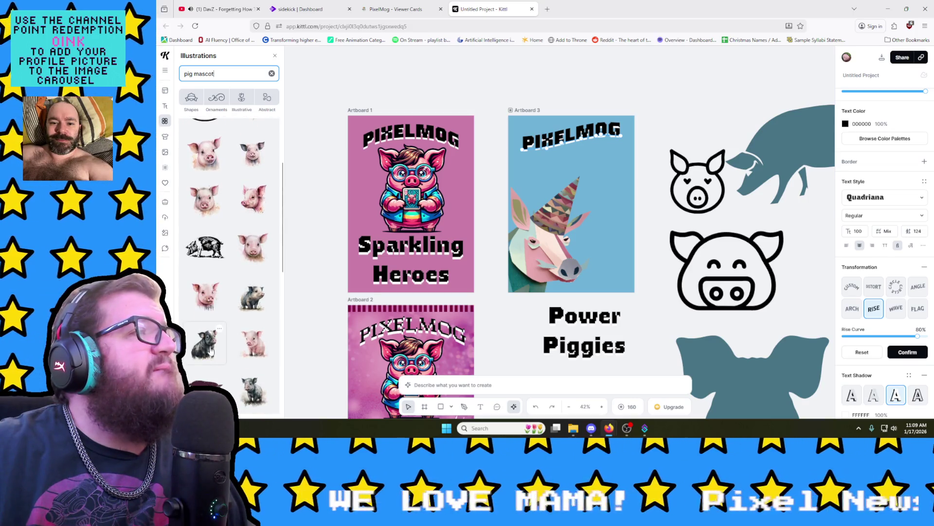
left_click(205, 344)
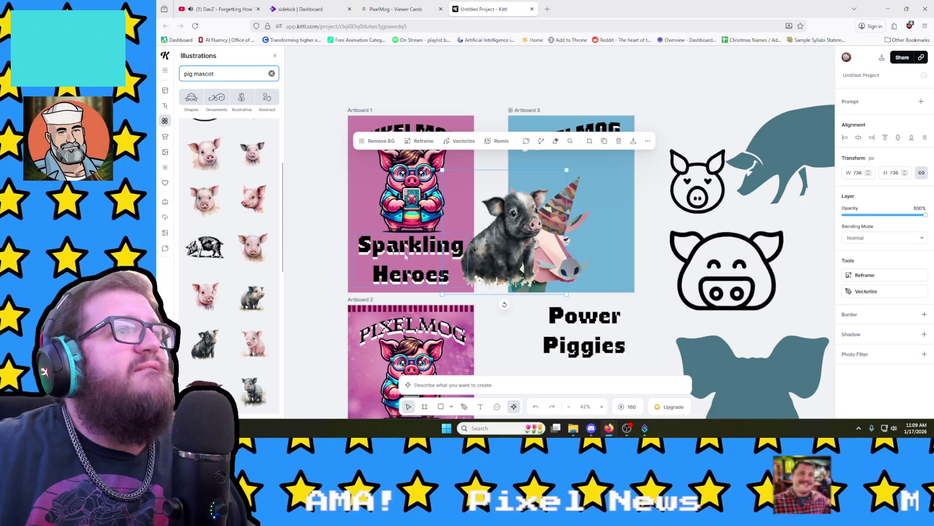
left_click_drag(489, 250, 681, 78)
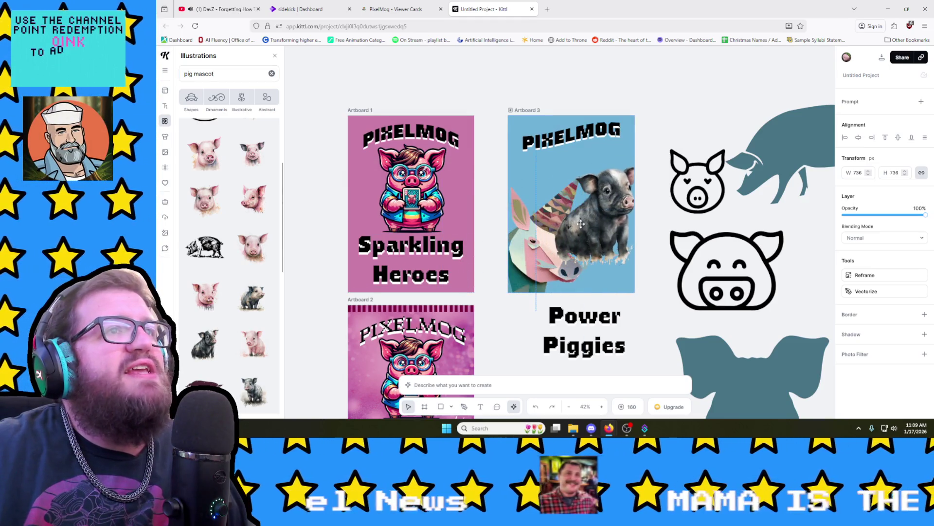
scroll(231, 277, "down", 5)
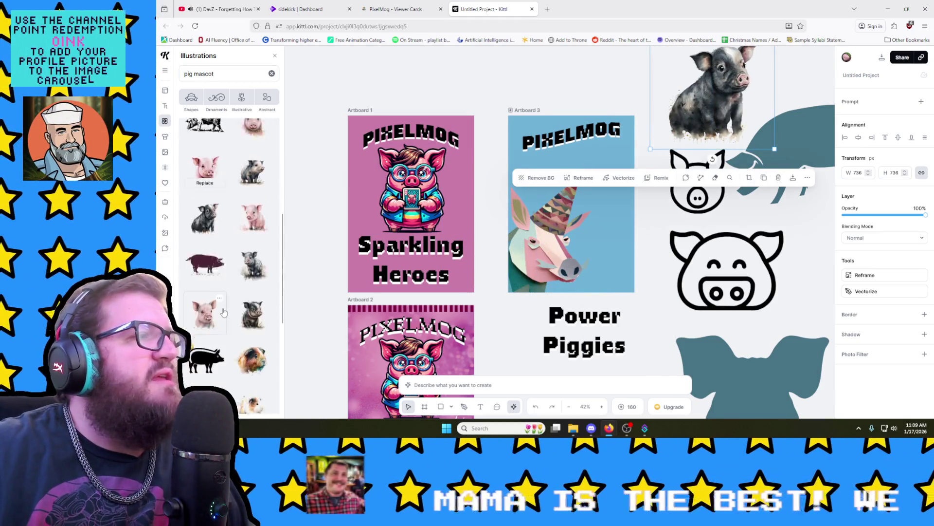
scroll(239, 285, "down", 3)
scroll(239, 286, "down", 3)
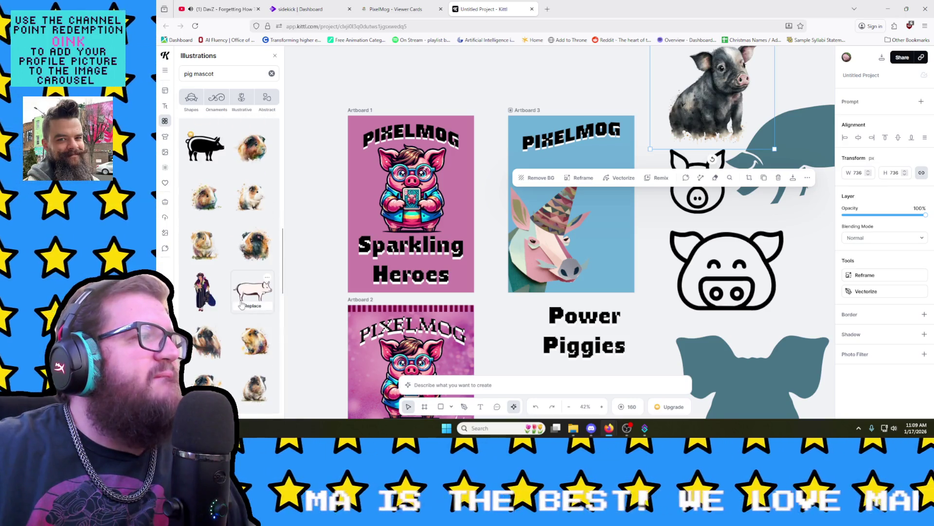
scroll(241, 305, "down", 2)
scroll(241, 308, "down", 1)
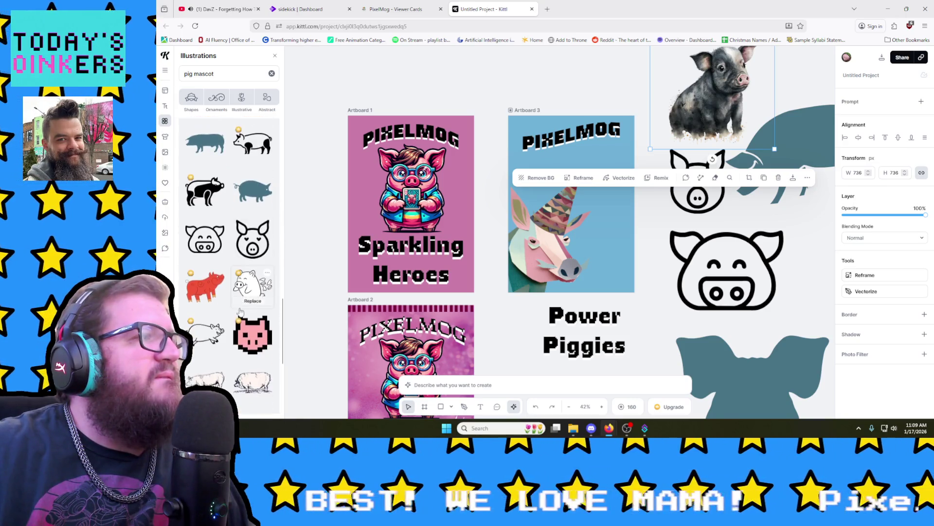
scroll(240, 312, "down", 2)
scroll(239, 315, "down", 2)
scroll(239, 315, "down", 2)
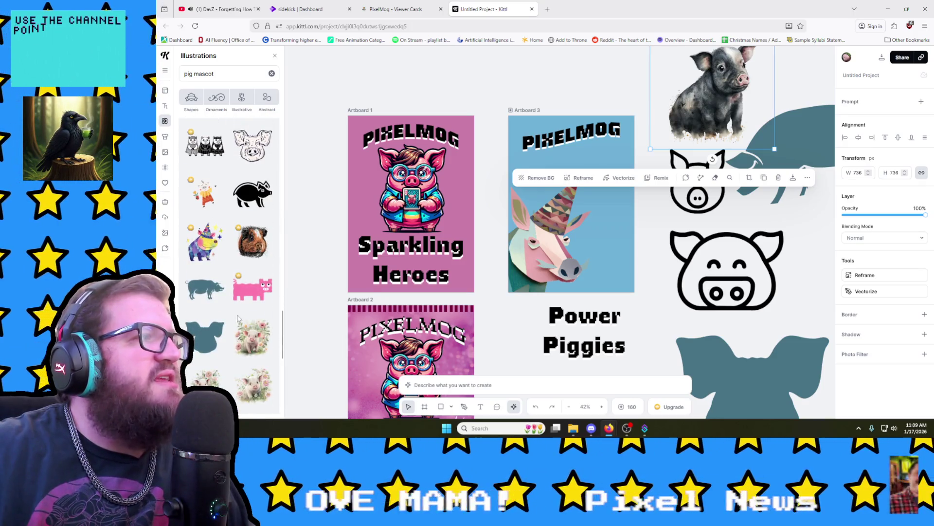
scroll(238, 320, "down", 1)
scroll(236, 319, "down", 3)
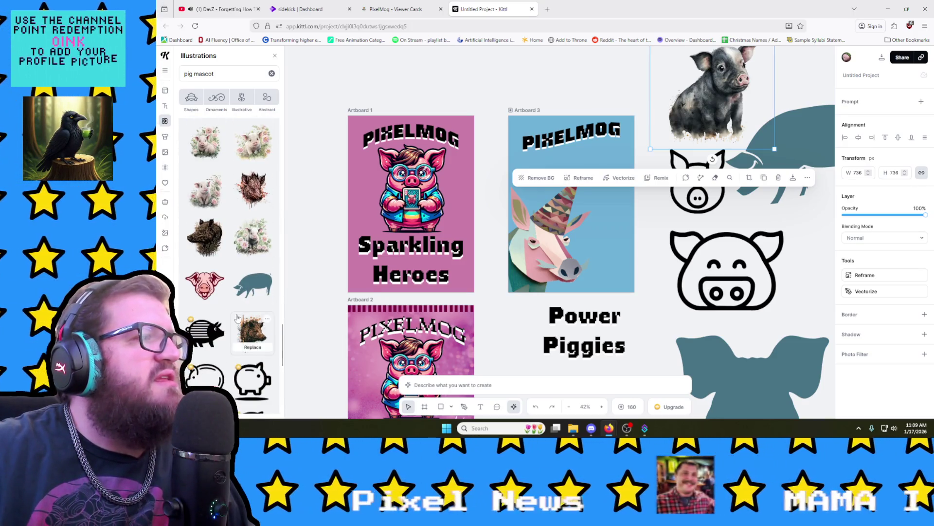
scroll(238, 318, "down", 3)
scroll(238, 319, "down", 2)
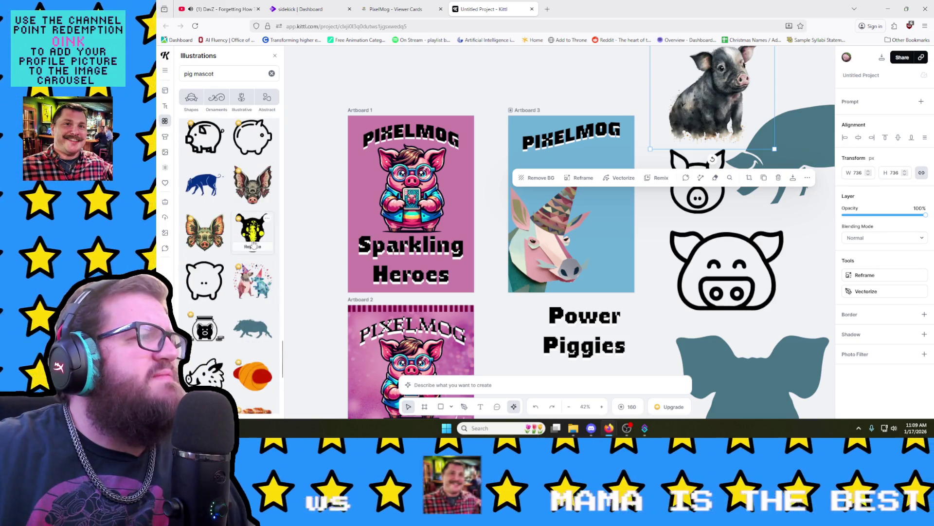
scroll(251, 247, "down", 3)
scroll(242, 294, "down", 2)
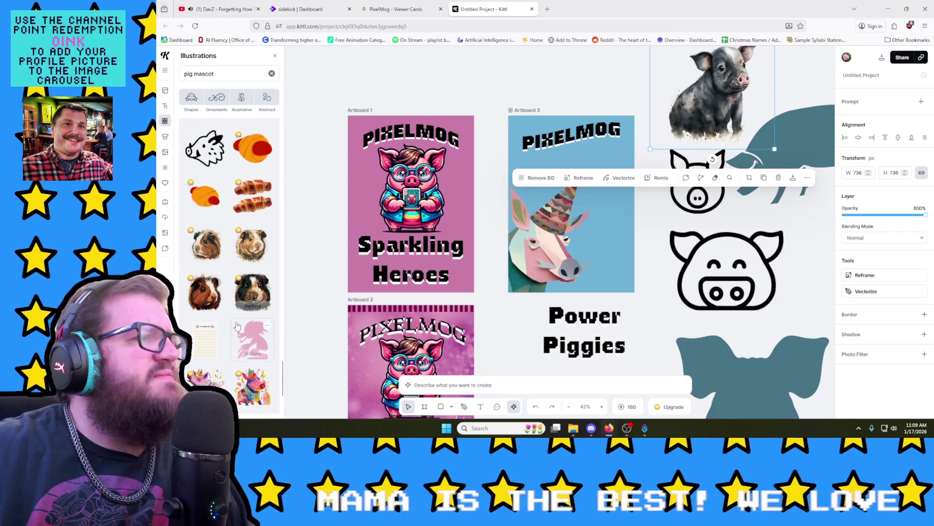
scroll(237, 326, "down", 2)
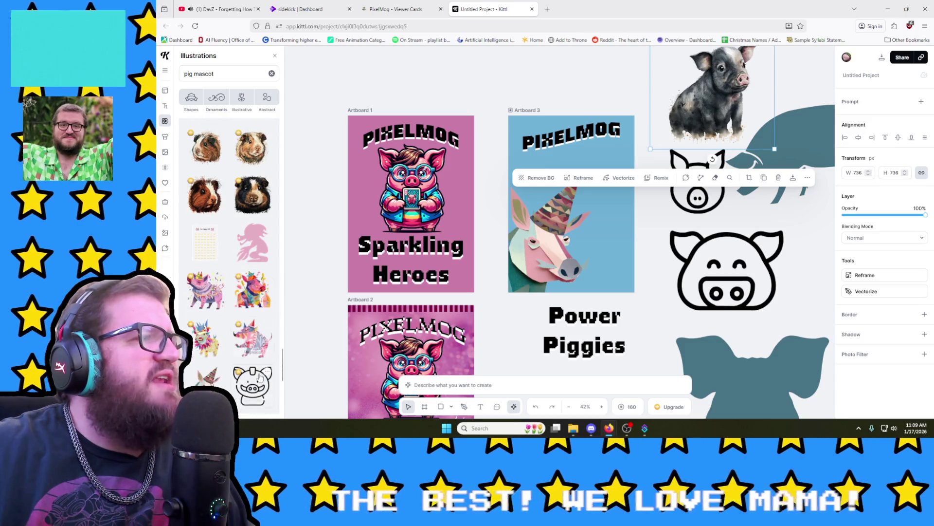
scroll(238, 276, "down", 1)
scroll(192, 229, "down", 1)
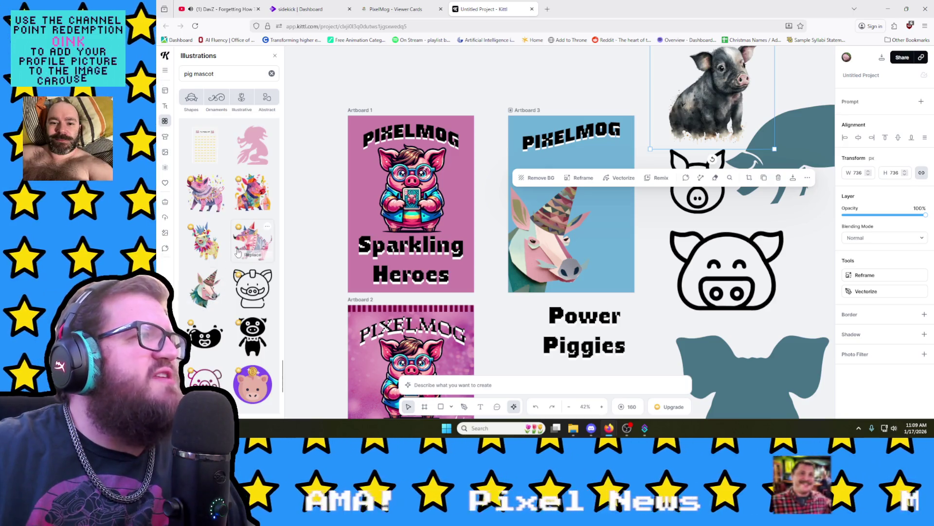
left_click_drag(592, 192, 592, 175)
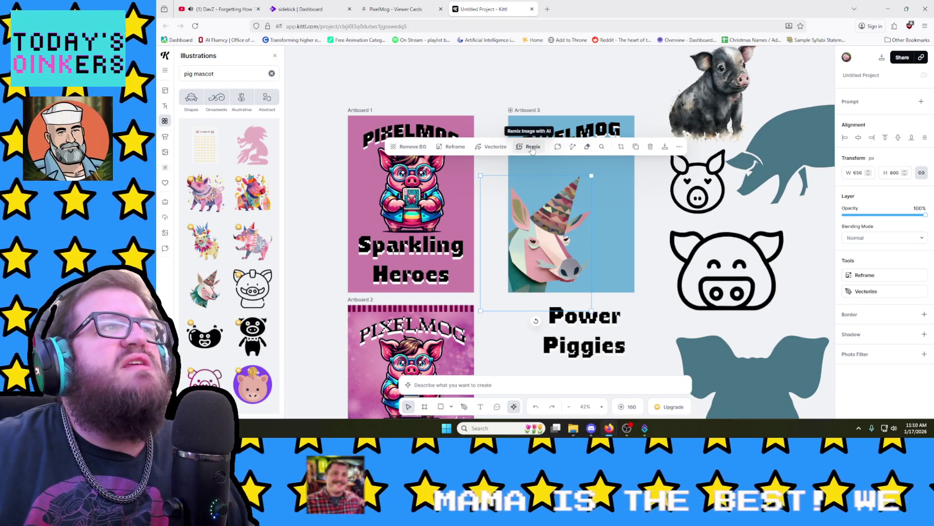
Step: Nudge the striped strip to Artboard 2's top edge and paste a copy of it
left_click(656, 227)
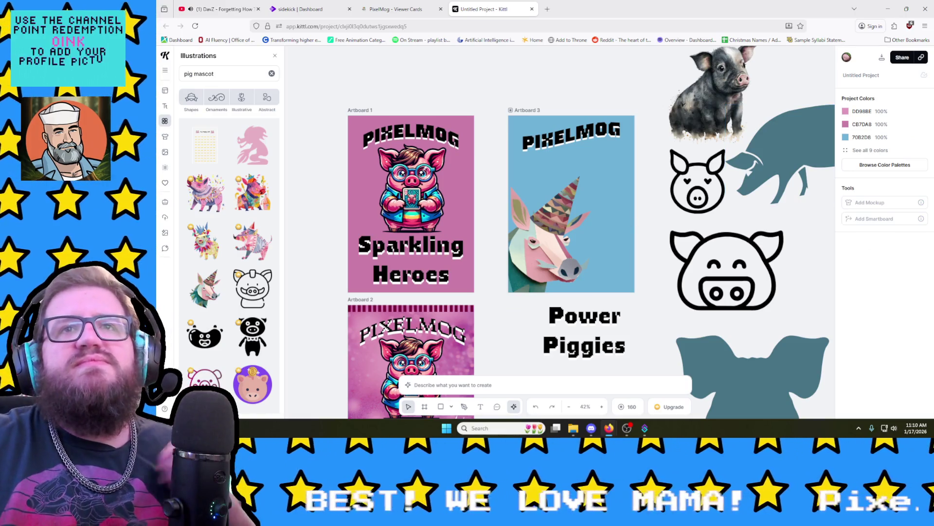
left_click(577, 138)
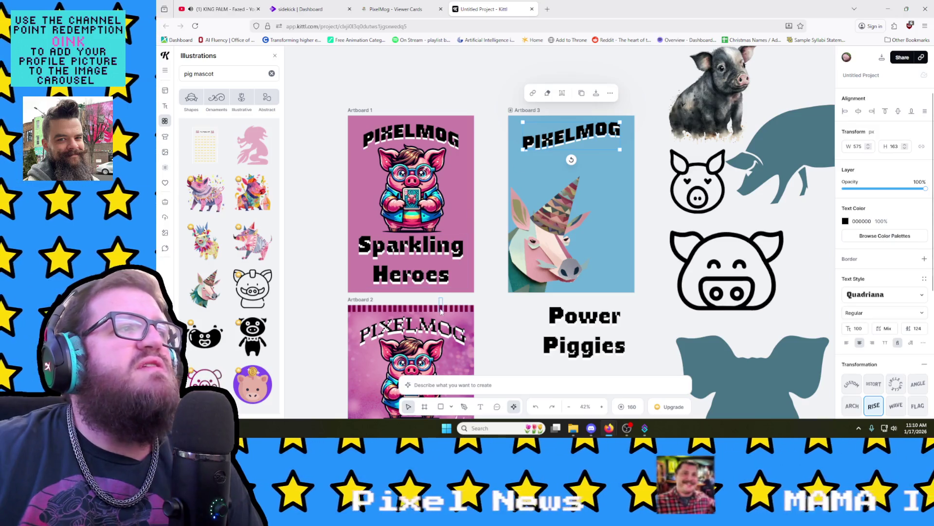
left_click(440, 305)
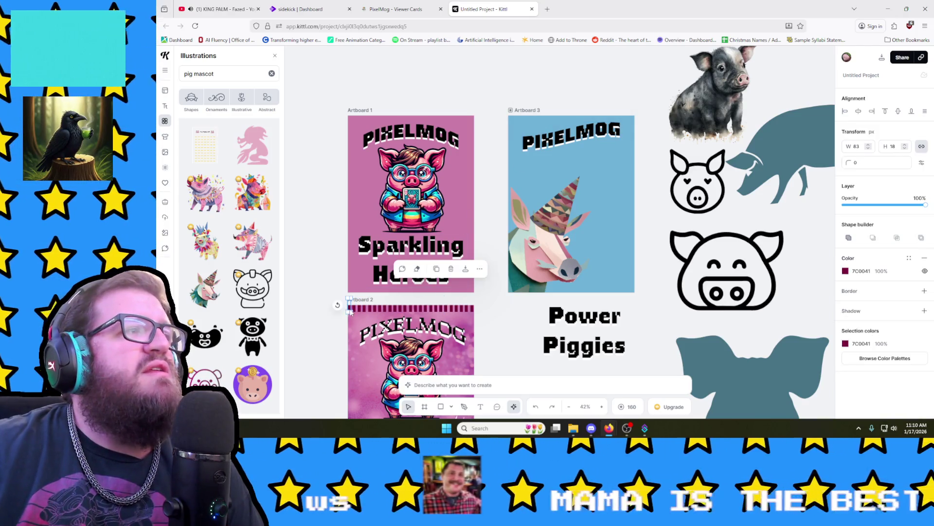
scroll(409, 299, "down", 3)
scroll(423, 287, "up", 2)
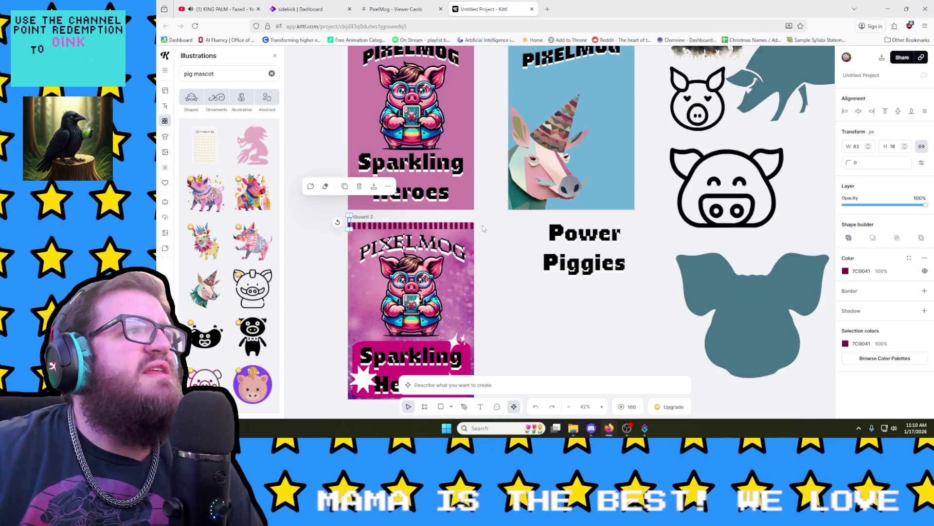
left_click(365, 226)
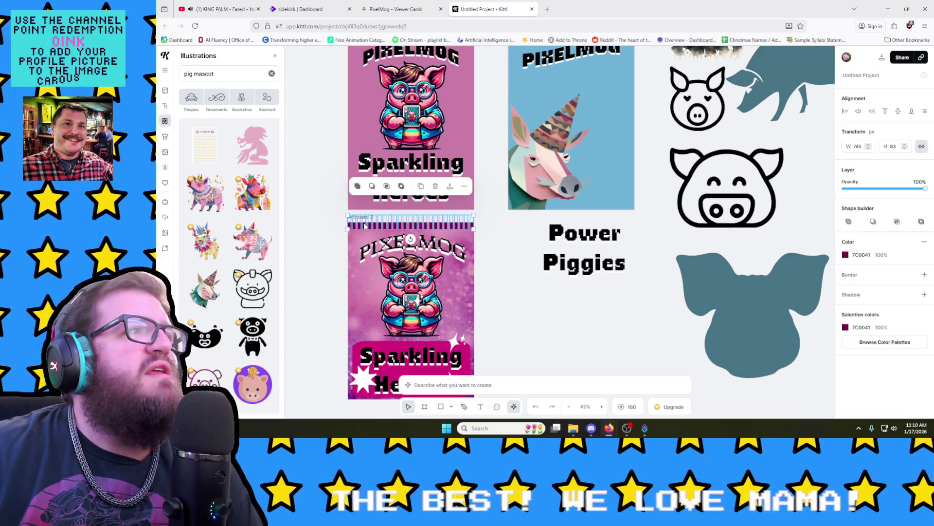
left_click_drag(410, 238, 413, 246)
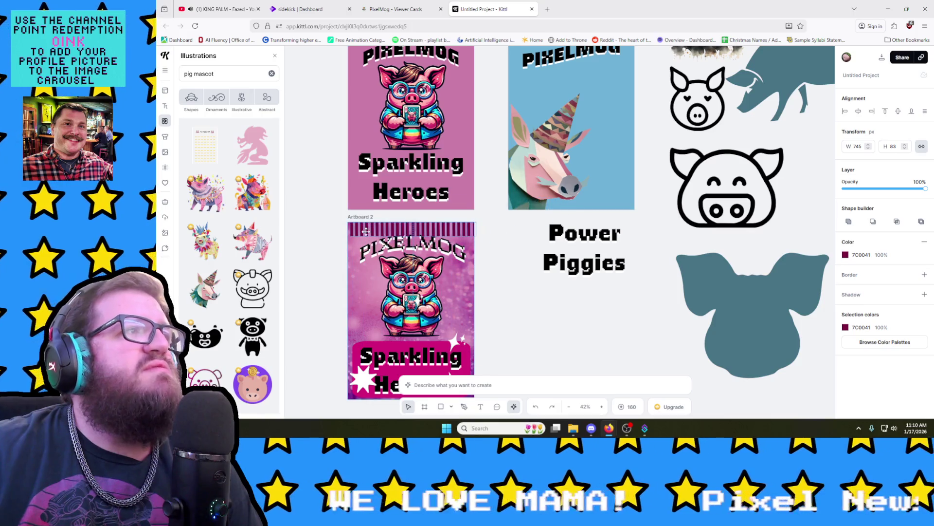
left_click(413, 245)
left_click_drag(368, 239, 367, 234)
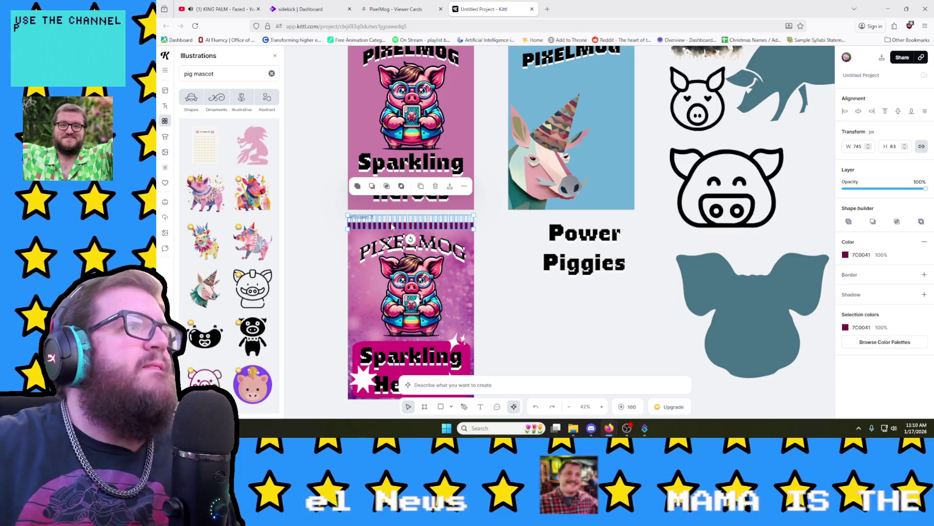
left_click_drag(411, 239, 400, 226)
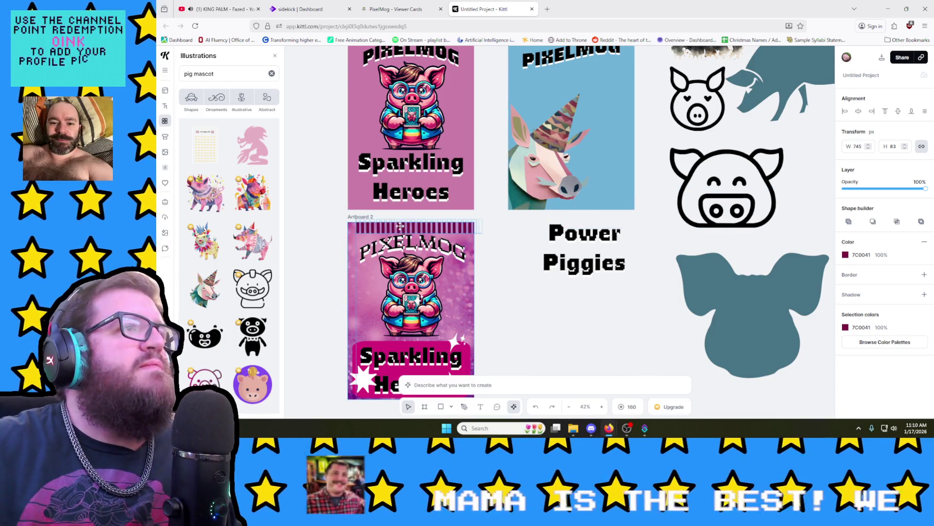
left_click(494, 249)
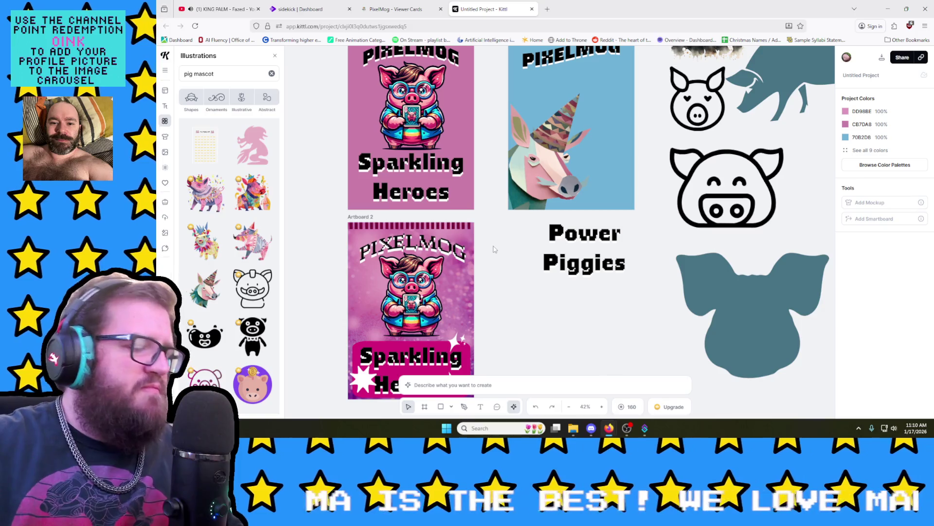
key("ctrl+v")
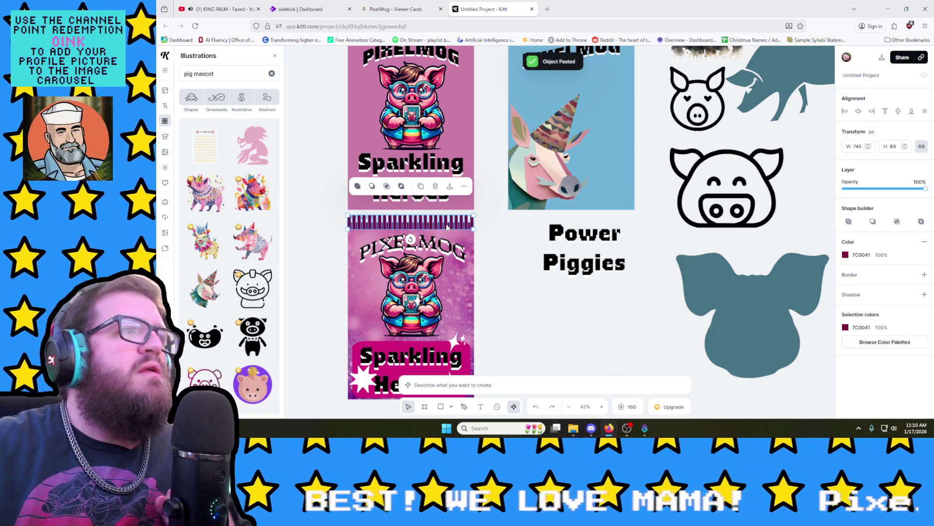
Step: Move the strip copy to Artboard 3's top edge and send it To Back behind the PIXELMOG title
left_click_drag(449, 229, 600, 69)
scroll(587, 152, "up", 3)
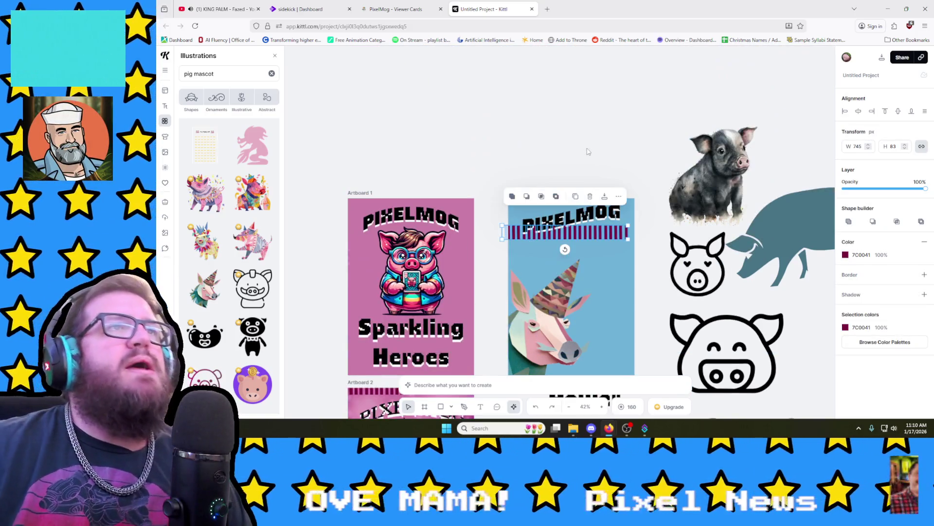
left_click_drag(576, 232, 580, 196)
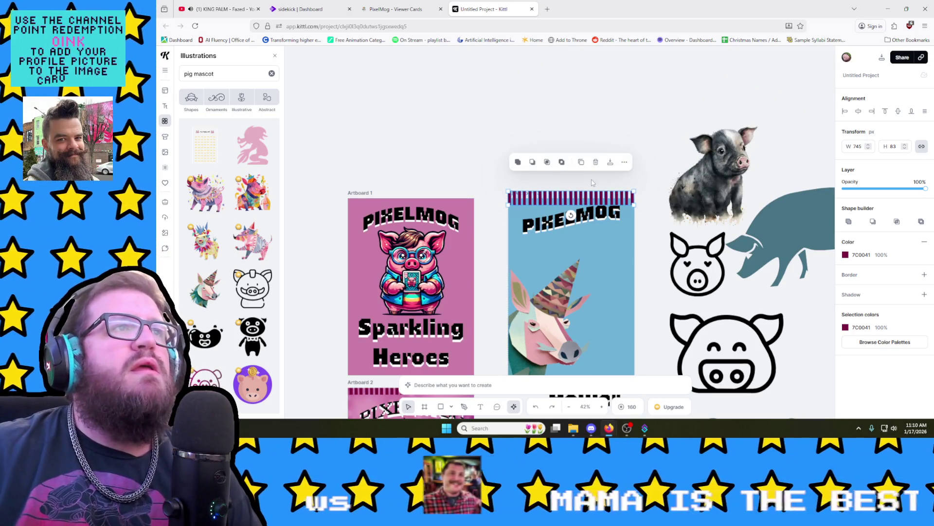
left_click(623, 163)
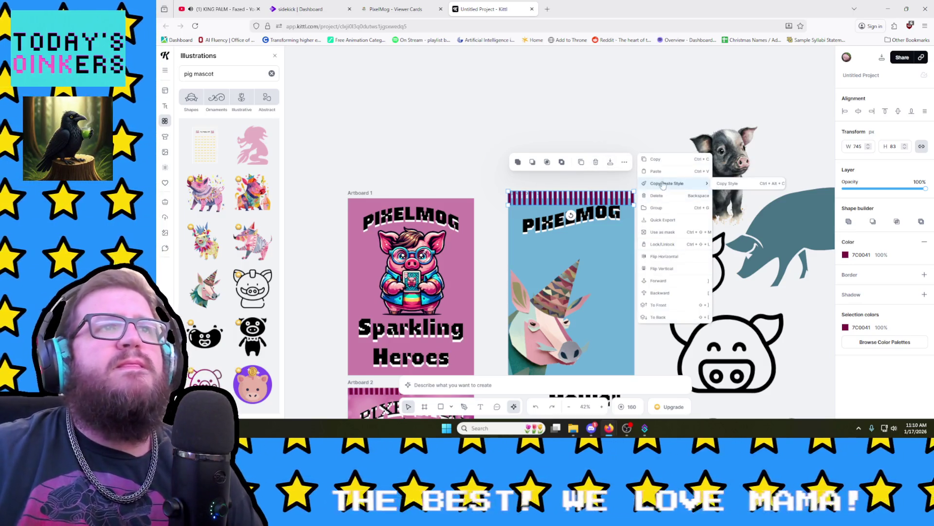
left_click(663, 319)
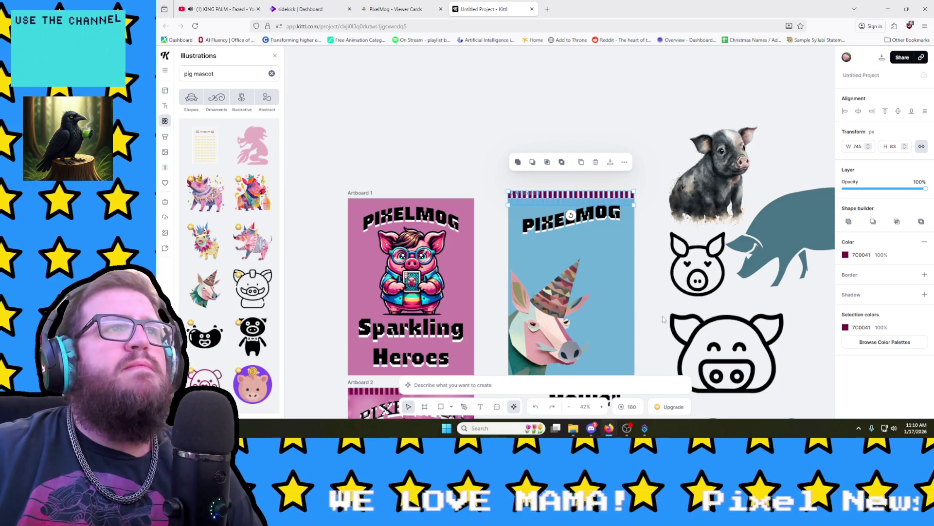
Step: Fine-tune the striped strip's position along Artboard 3's top edge
left_click(643, 208)
left_click(594, 197)
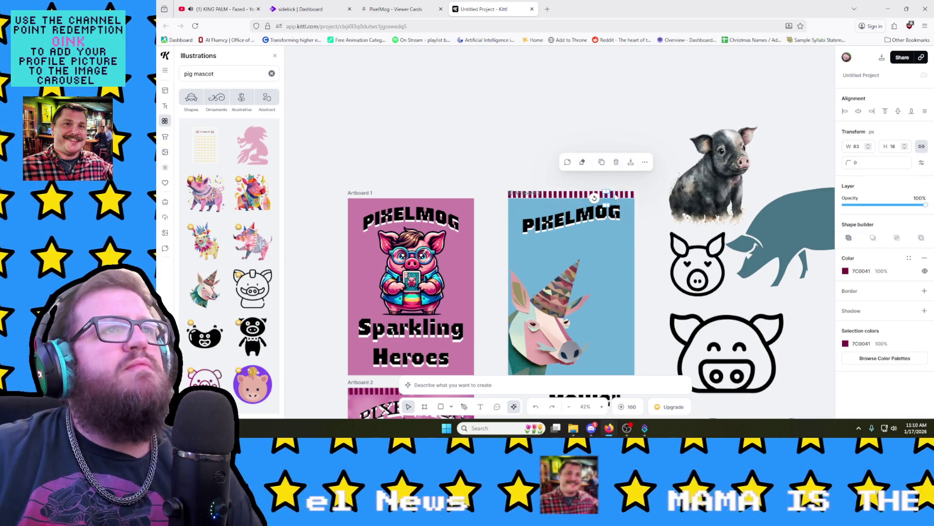
left_click(643, 206)
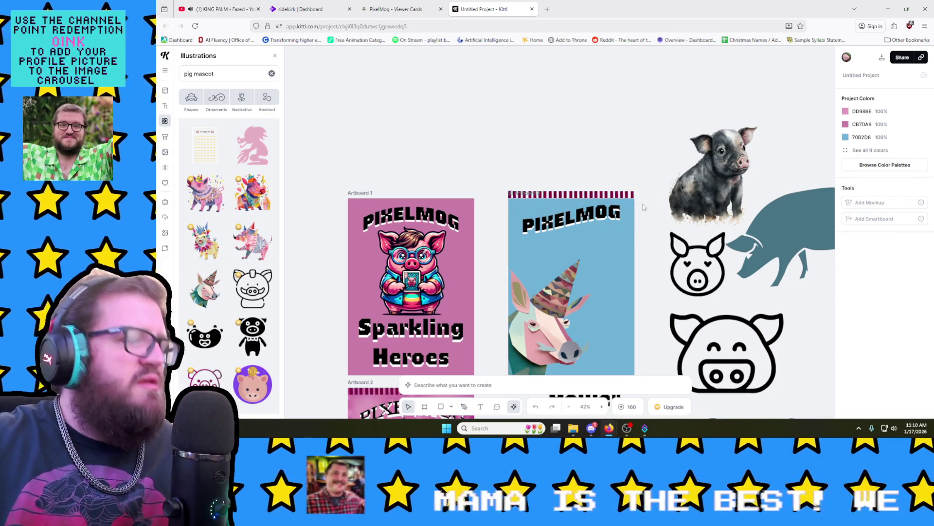
left_click(634, 203)
key("Escape")
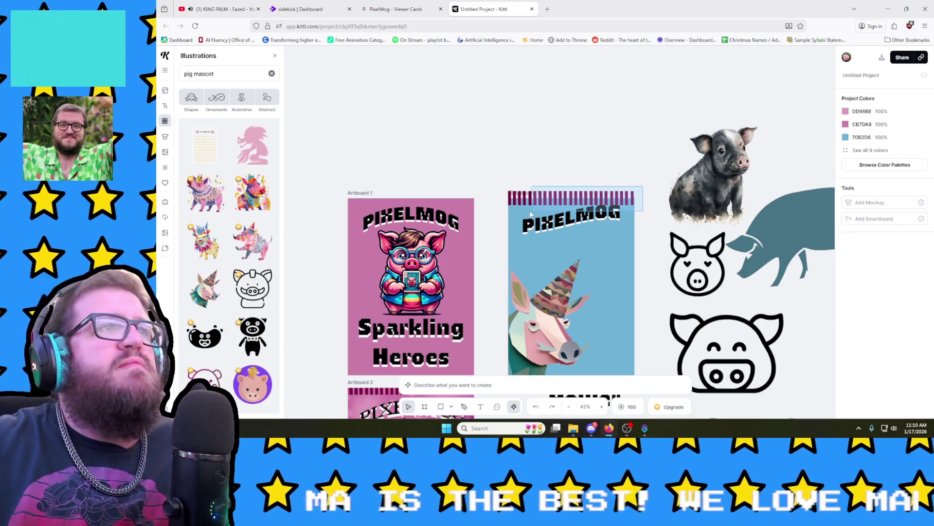
mouse_move(511, 208)
left_mouse_down()
mouse_move(525, 249)
mouse_move(526, 205)
left_mouse_up()
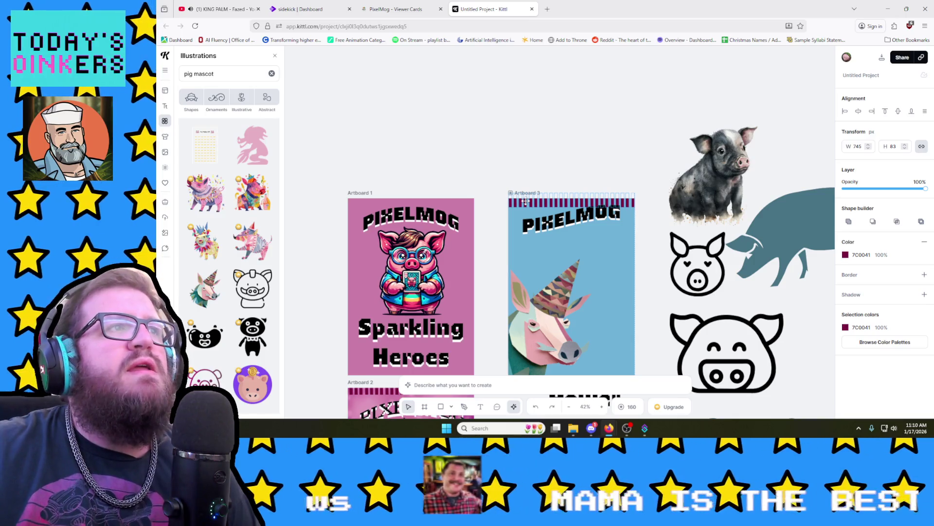
left_click(525, 201)
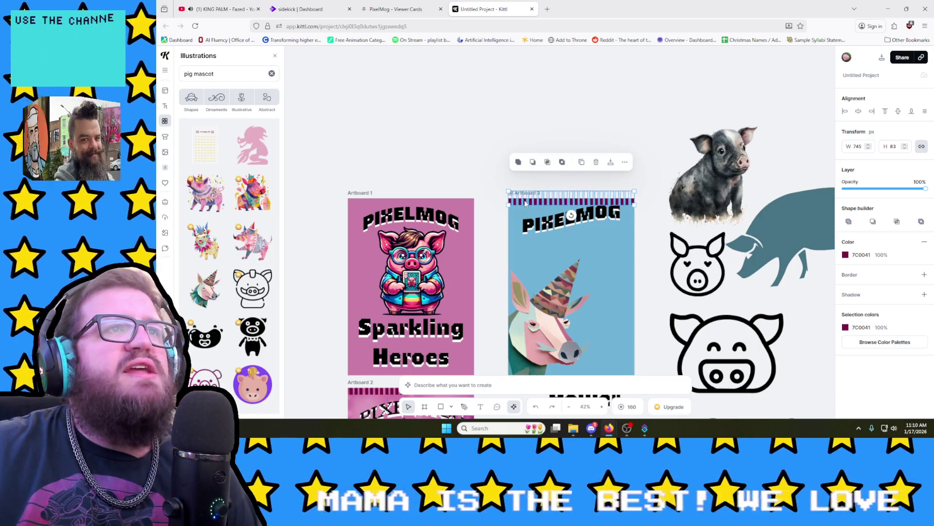
Step: Recolour the top stripe on Artboard 3 to a deep blue in the Solid Color picker
left_click(845, 255)
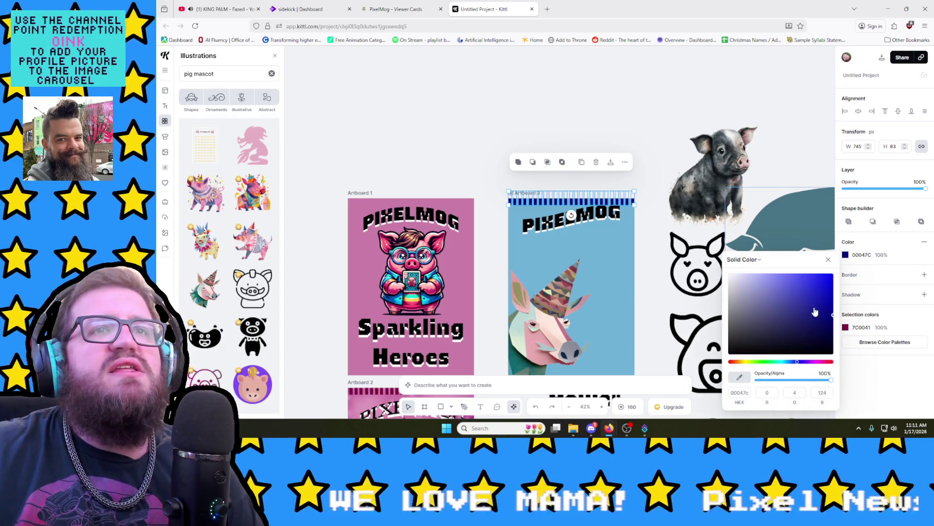
left_click(825, 282)
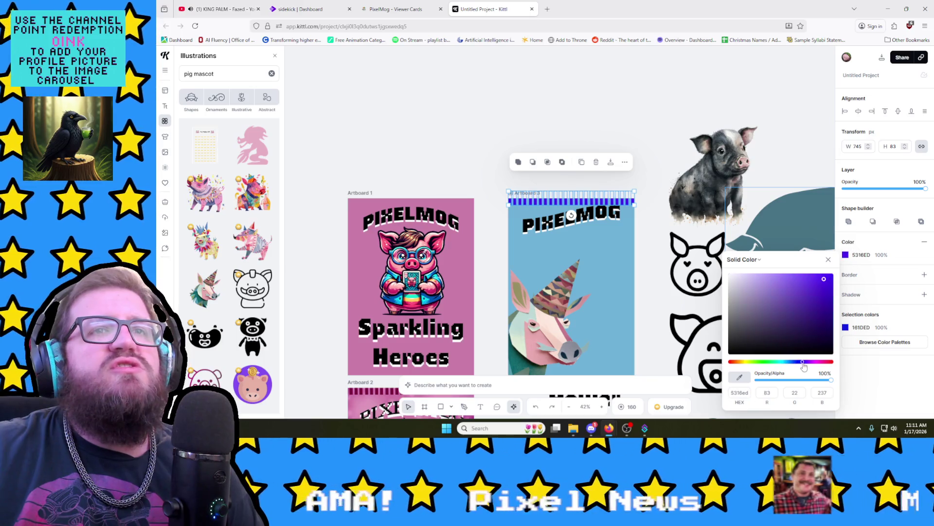
left_click_drag(803, 366, 795, 362)
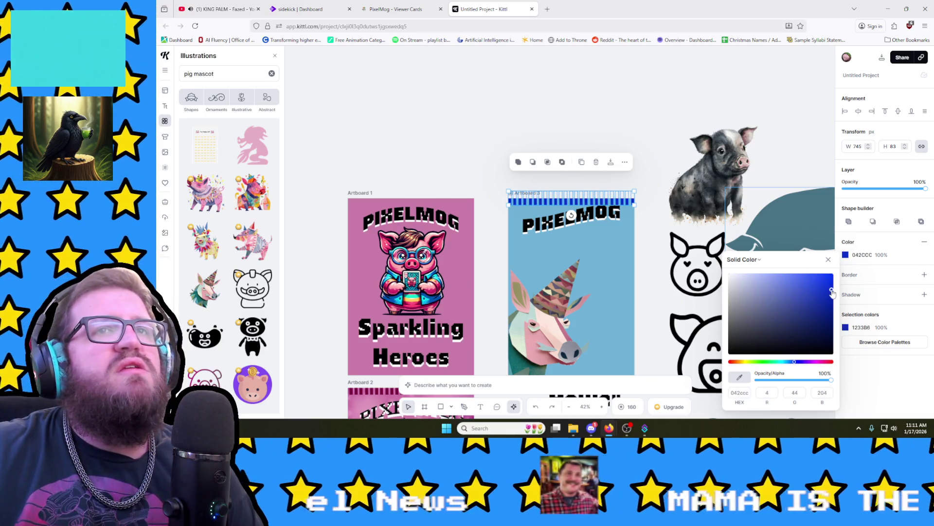
key("Escape")
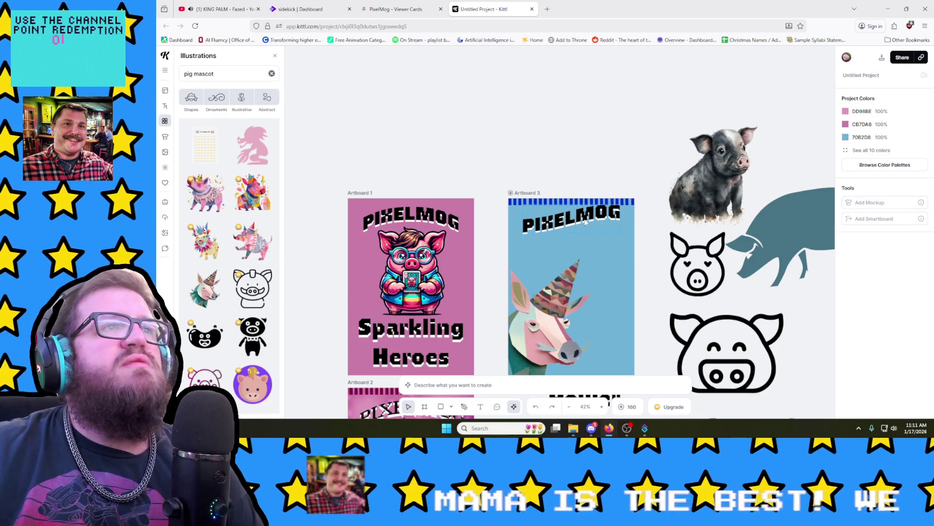
left_click(585, 222)
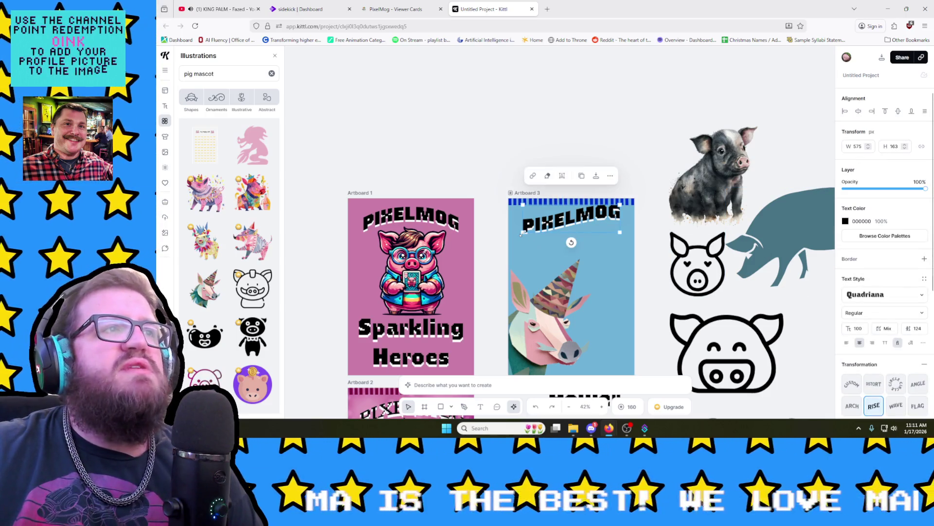
Step: Scale the PIXELMOG title up to nearly the full width of Artboard 3 and centre it
left_click_drag(620, 232, 626, 233)
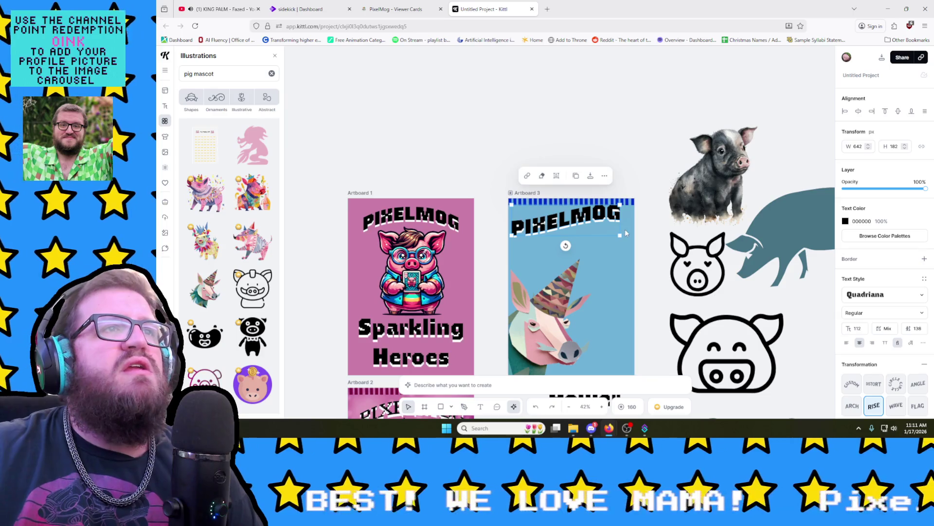
left_click_drag(622, 208, 634, 203)
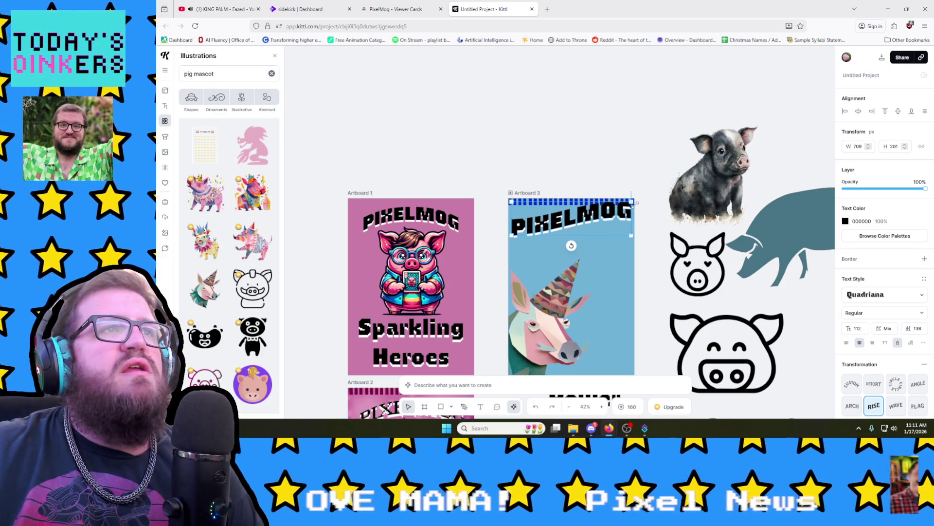
left_click_drag(629, 234, 620, 236)
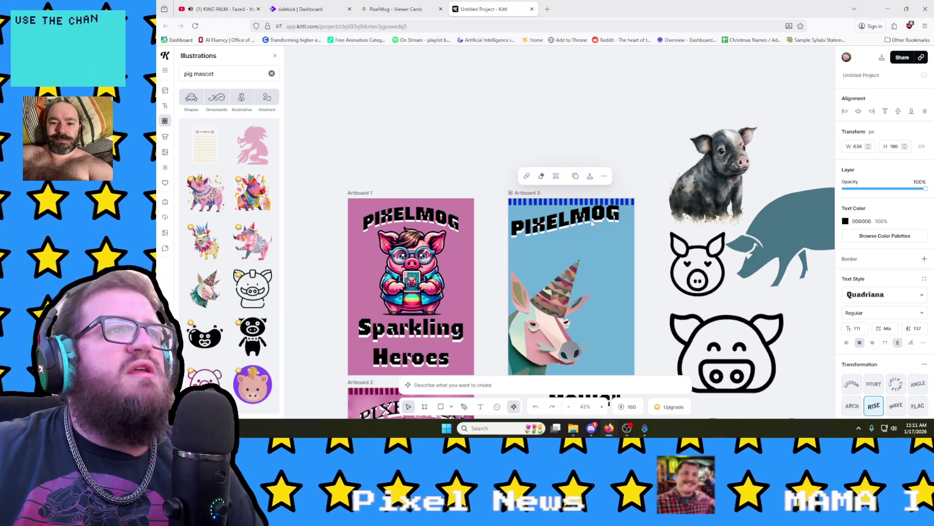
left_click_drag(592, 224, 591, 221)
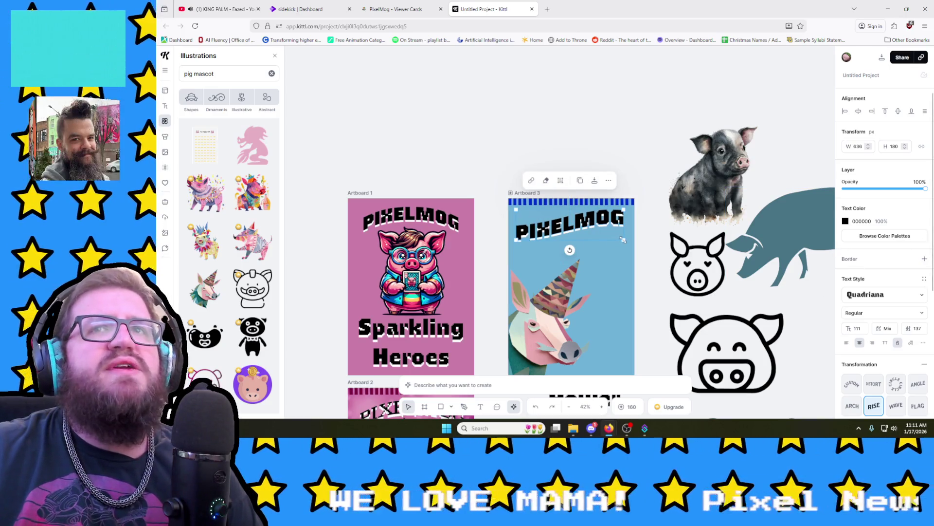
mouse_move(622, 242)
left_mouse_down()
mouse_move(635, 243)
mouse_move(588, 225)
left_mouse_up()
scroll(404, 238, "down", 2)
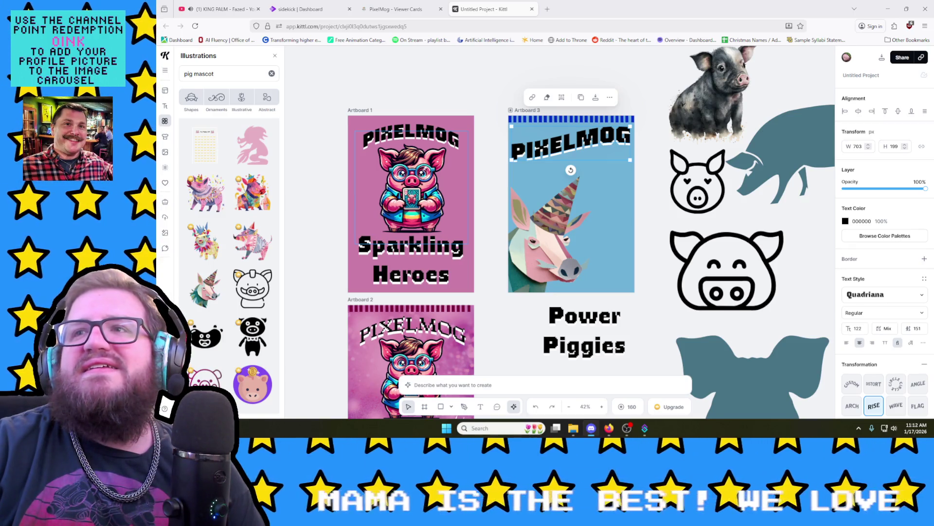
left_click(524, 80)
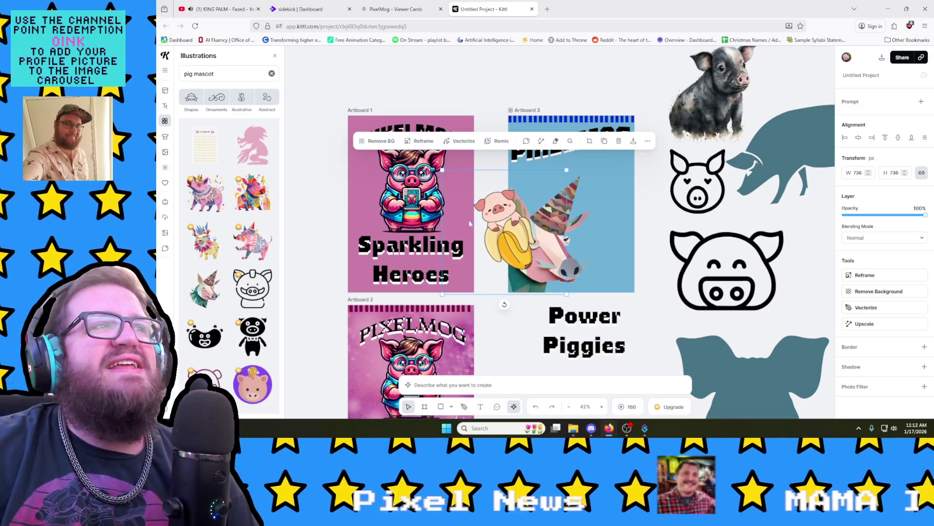
Step: Move the pig-with-banana image off Artboard 3 onto the pig icons at the canvas right
mouse_move(465, 179)
left_mouse_down()
mouse_move(560, 236)
mouse_move(601, 208)
mouse_move(479, 100)
left_mouse_up()
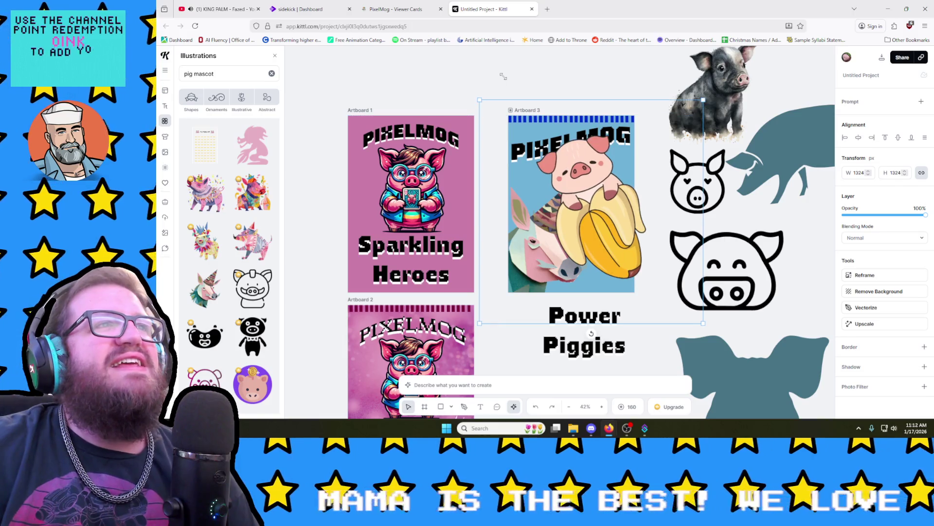
mouse_move(618, 269)
left_mouse_down()
mouse_move(673, 314)
mouse_move(680, 305)
mouse_move(660, 252)
mouse_move(499, 174)
mouse_move(795, 363)
mouse_move(810, 303)
left_mouse_up()
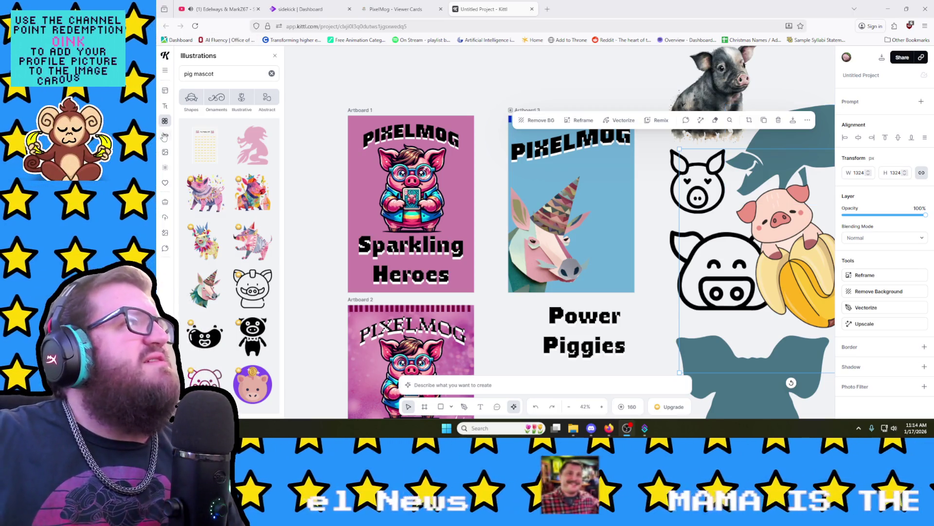
Step: Search Illustrations for 'bokeh', dismiss the Upgrade Plan offer, and switch to Streamer.bot
left_click(272, 73)
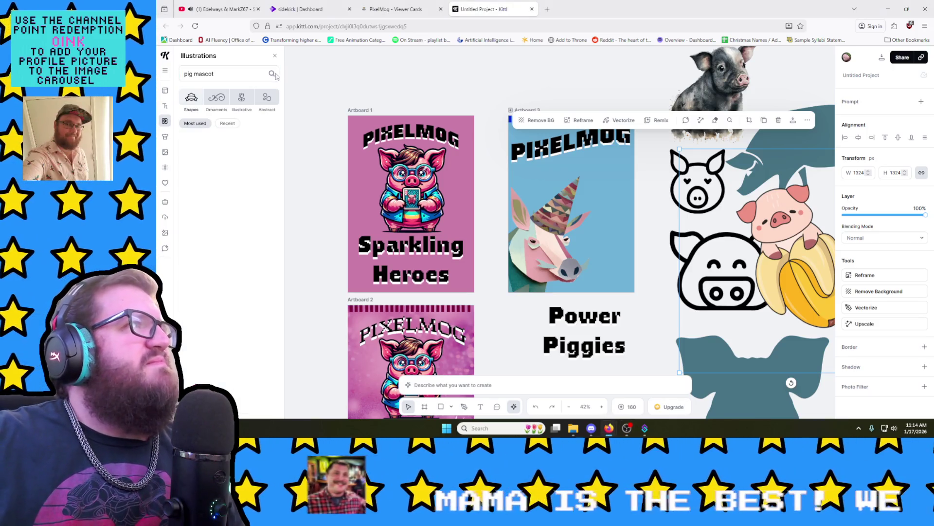
left_click(264, 74)
type("b")
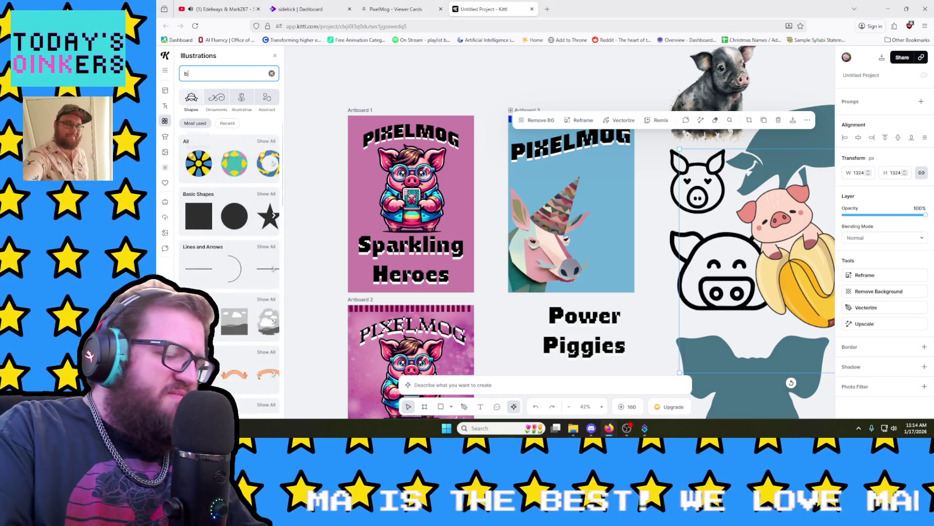
type("oke")
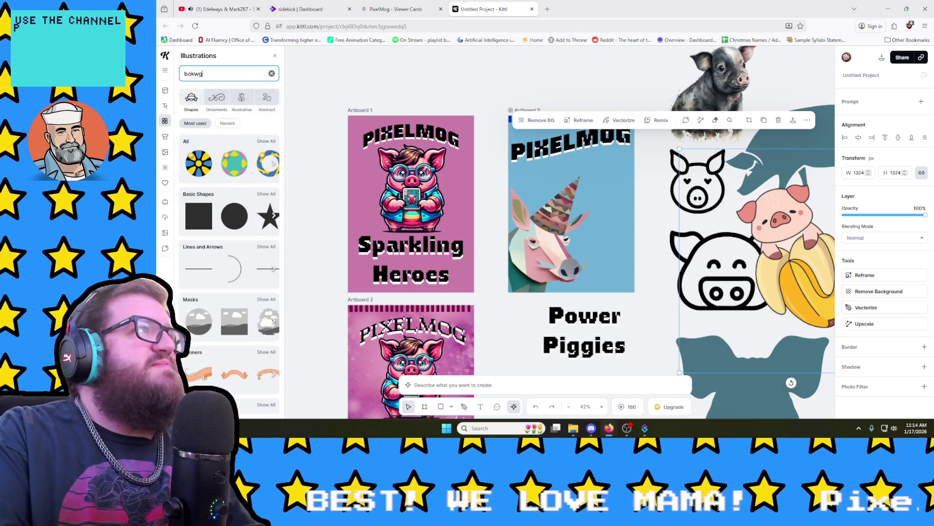
type("h")
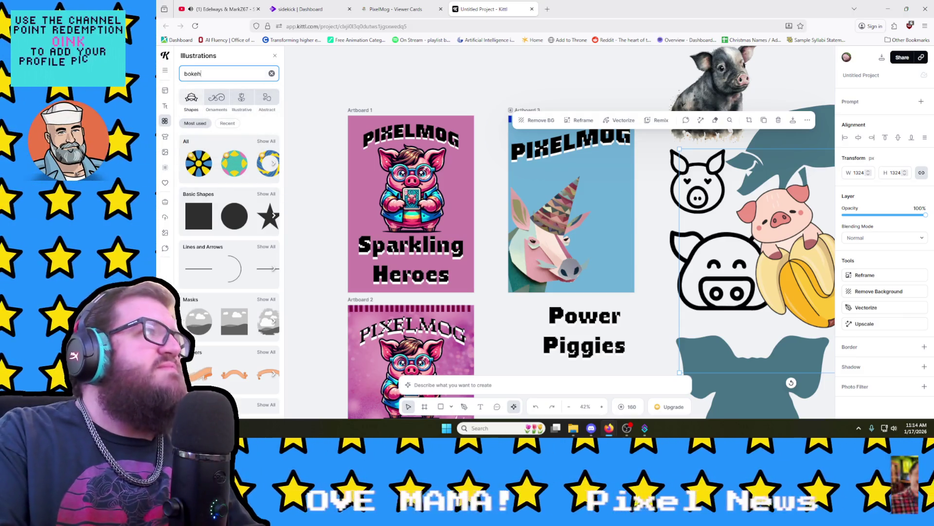
key("Return")
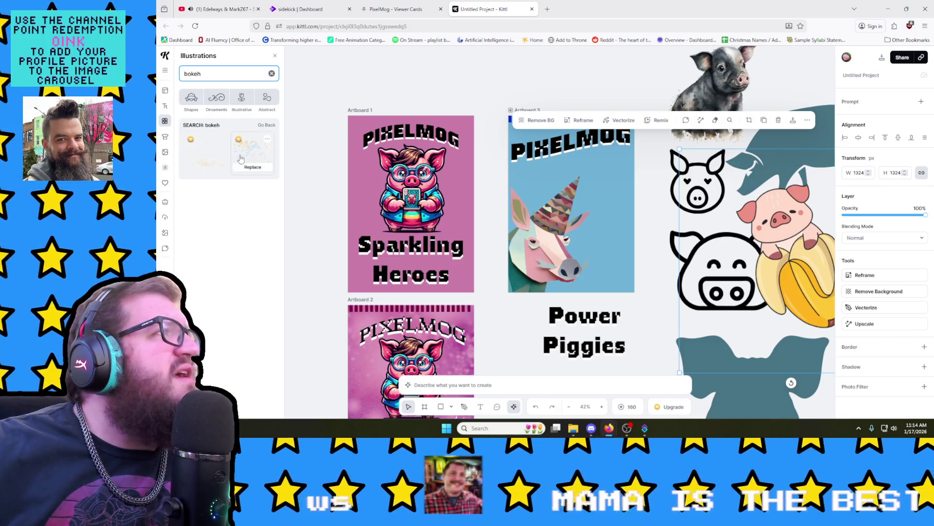
left_click(249, 158)
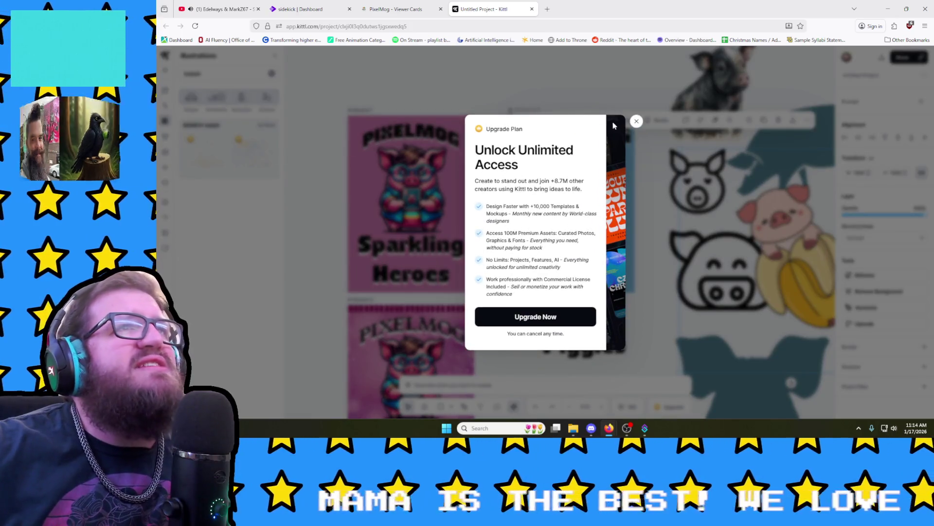
left_click(636, 122)
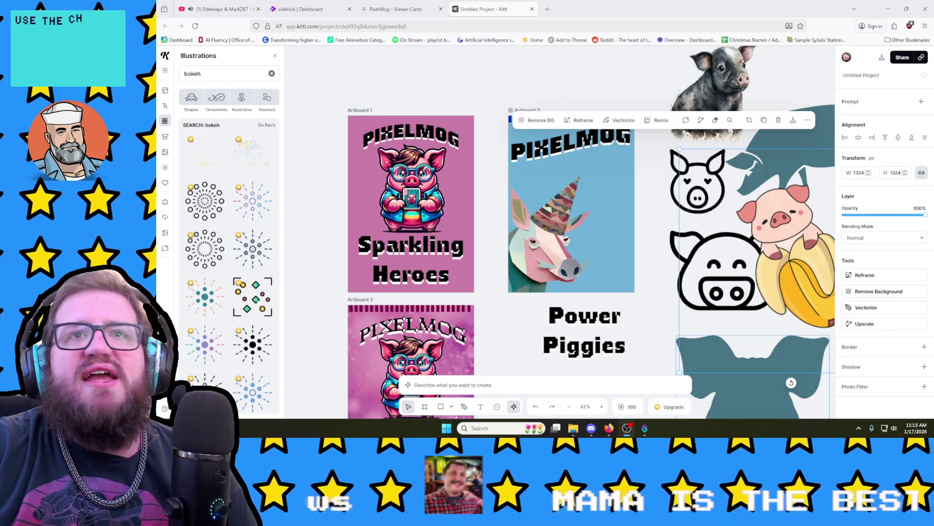
mouse_move(645, 428)
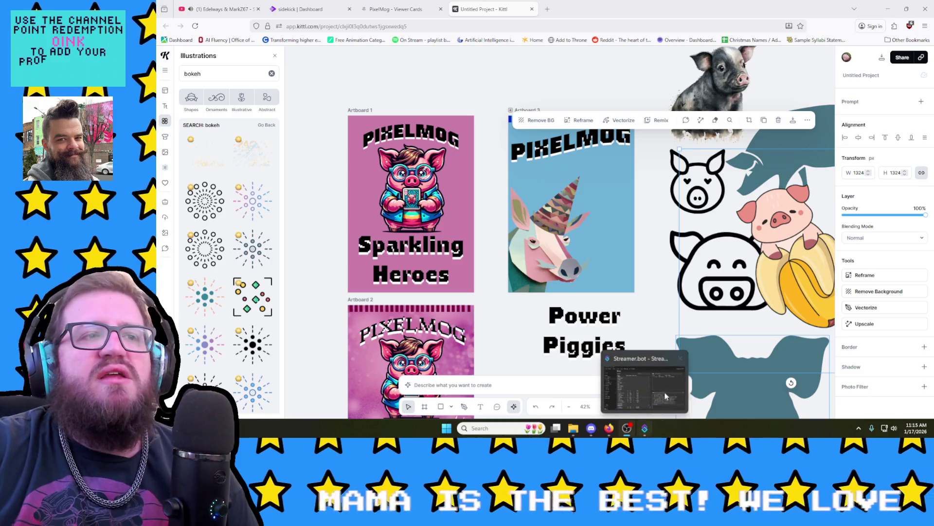
left_click(654, 384)
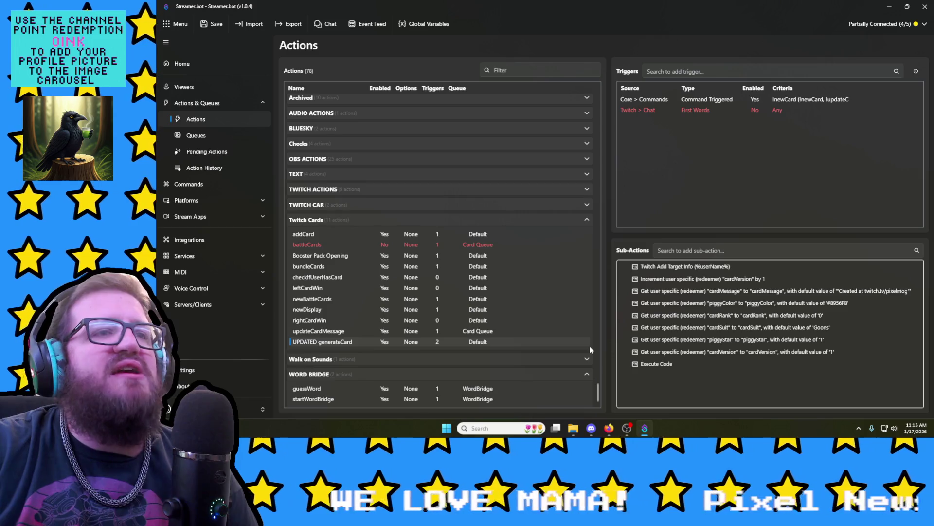
Step: Add blank lines under the Color Palette comment and write if(ColorTranslator.FromHtml(cardColor) == )
double_click(667, 365)
scroll(462, 219, "down", 5)
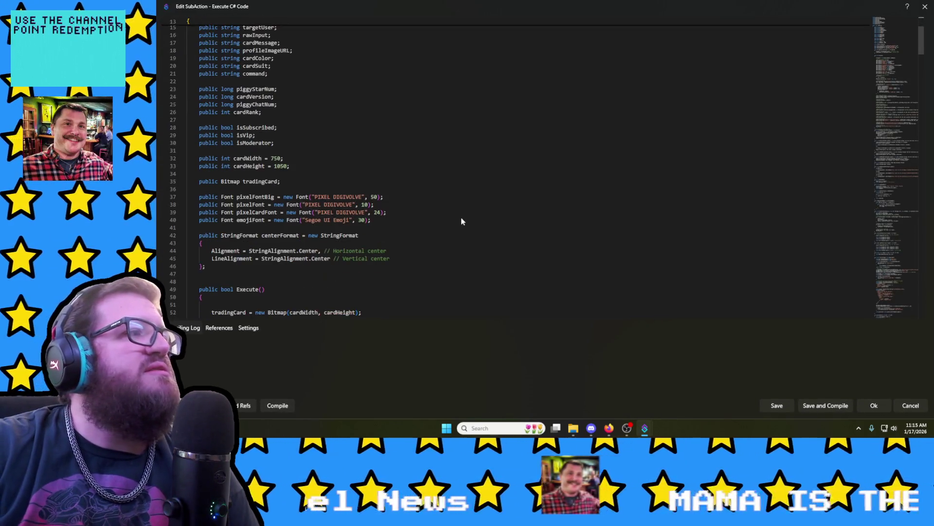
scroll(462, 218, "down", 4)
scroll(462, 218, "down", 2)
scroll(461, 218, "down", 4)
scroll(460, 217, "down", 2)
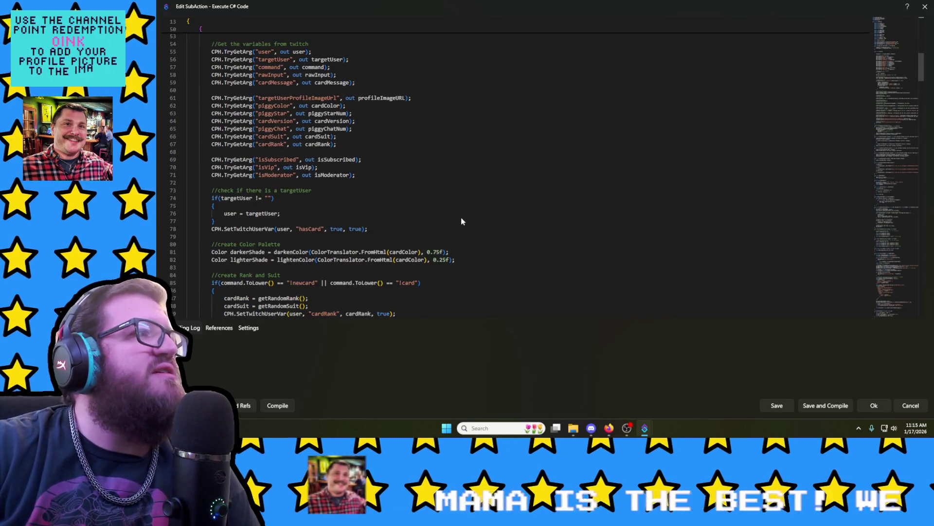
scroll(460, 217, "down", 3)
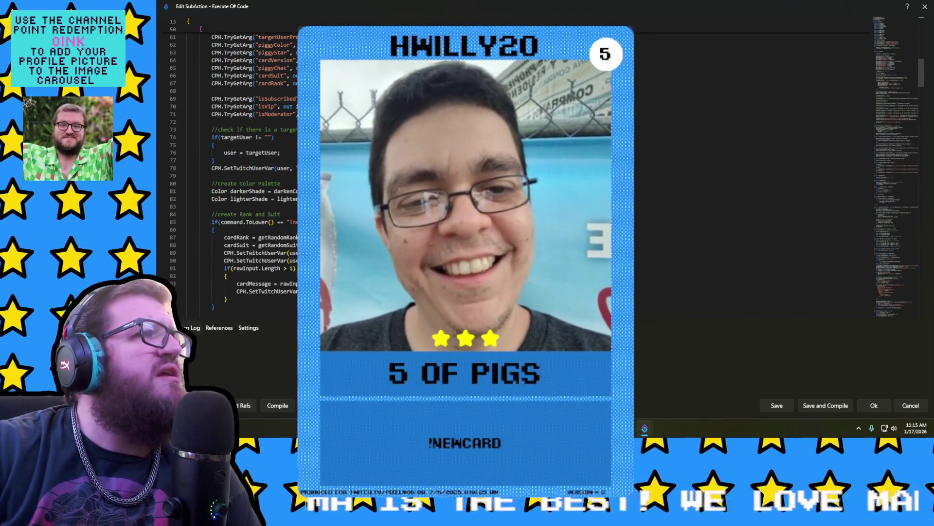
scroll(461, 218, "up", 2)
scroll(461, 216, "up", 2)
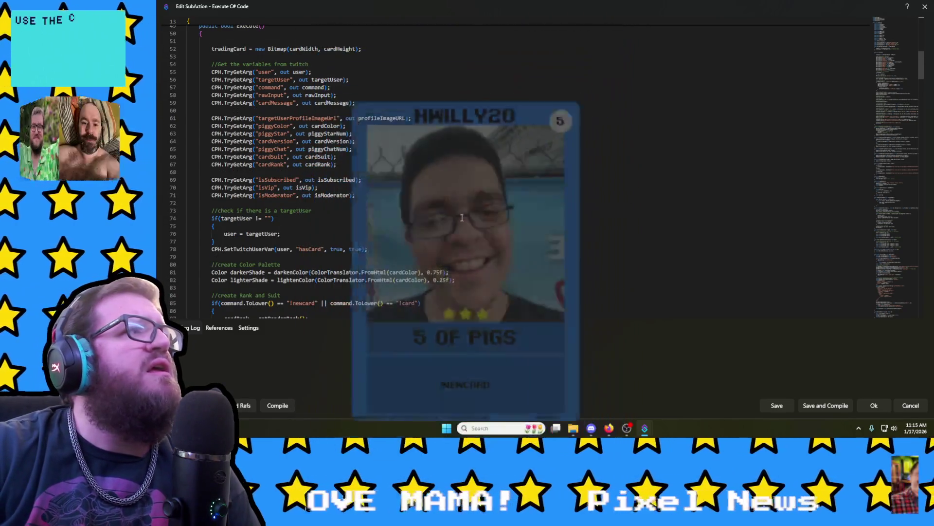
scroll(462, 217, "up", 2)
scroll(461, 217, "up", 2)
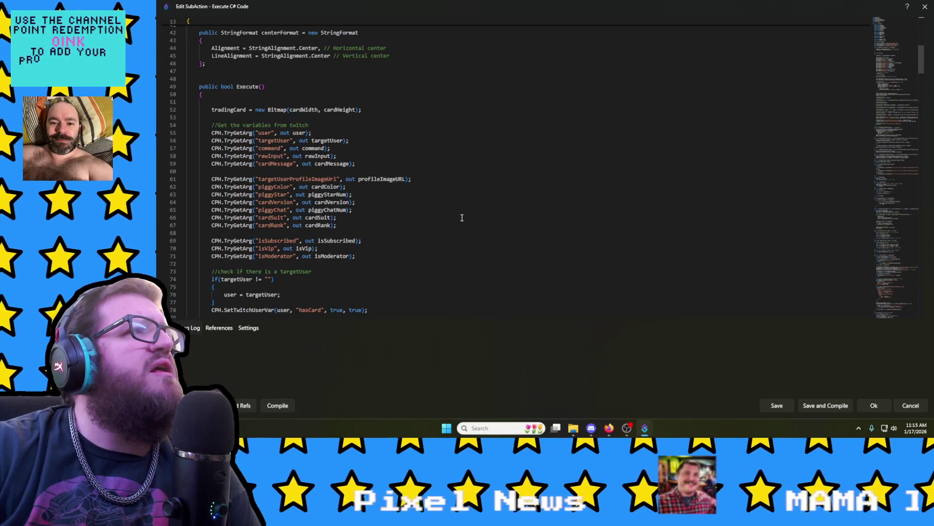
scroll(461, 217, "down", 2)
scroll(461, 217, "down", 3)
scroll(461, 217, "down", 3)
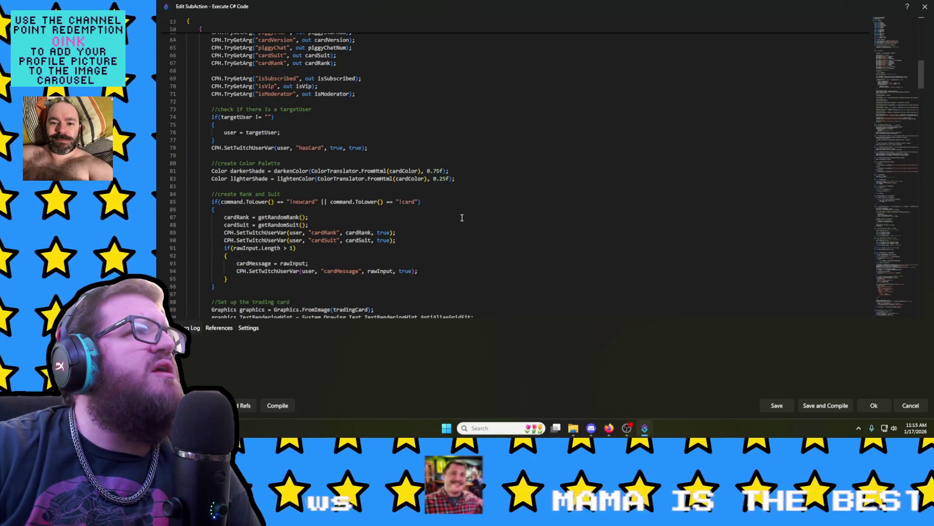
scroll(452, 163, "down", 3)
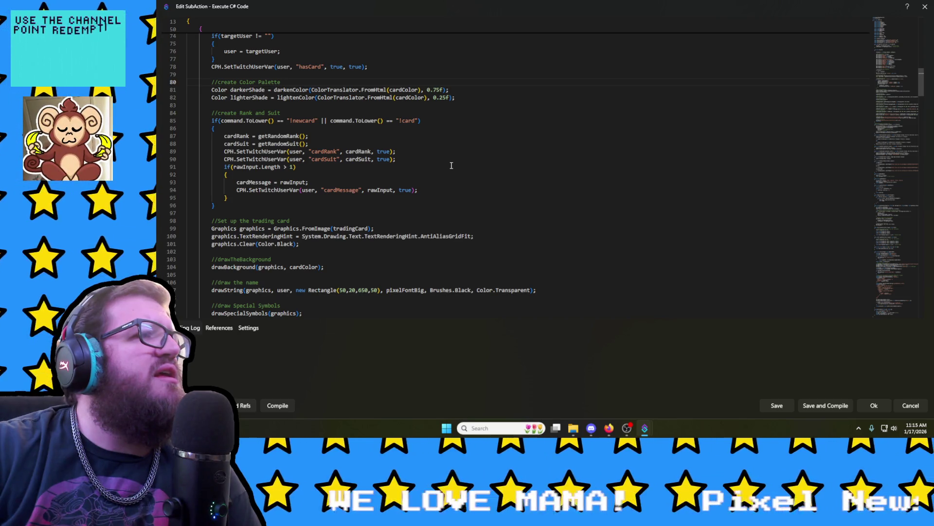
scroll(451, 166, "down", 2)
scroll(451, 165, "down", 2)
scroll(451, 166, "down", 1)
scroll(451, 166, "up", 3)
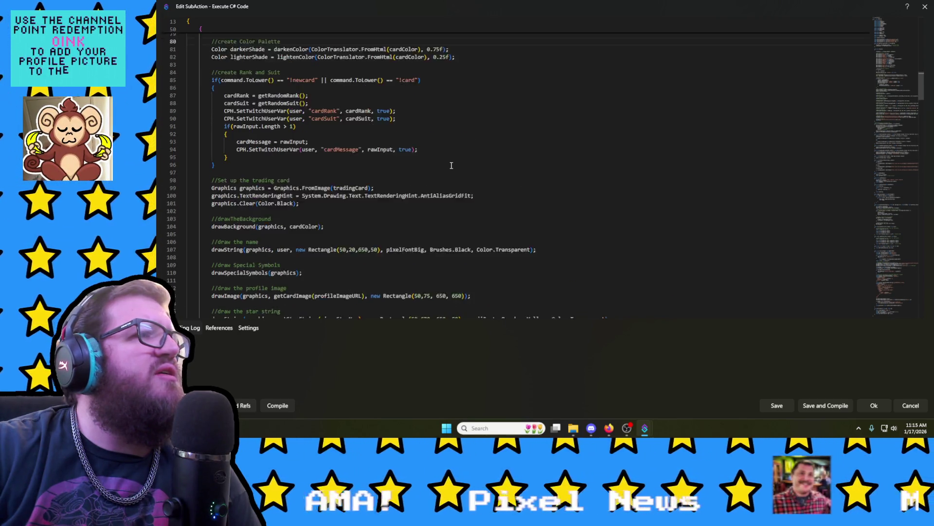
scroll(452, 166, "up", 1)
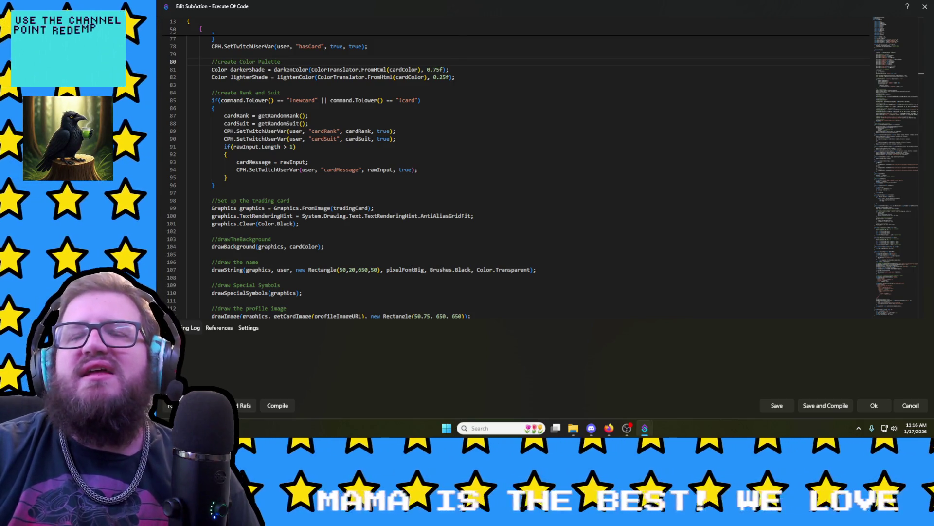
scroll(574, 212, "up", 3)
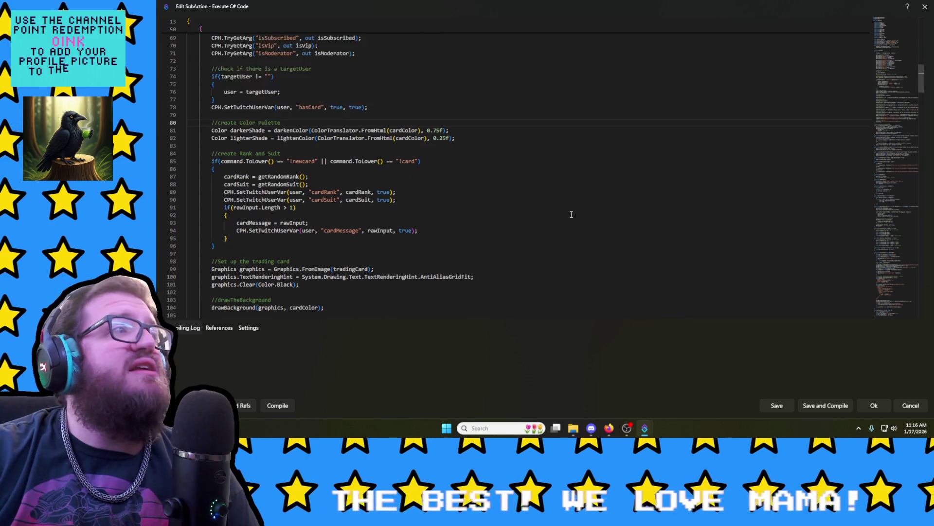
scroll(509, 259, "up", 1)
scroll(508, 259, "up", 1)
scroll(503, 248, "up", 1)
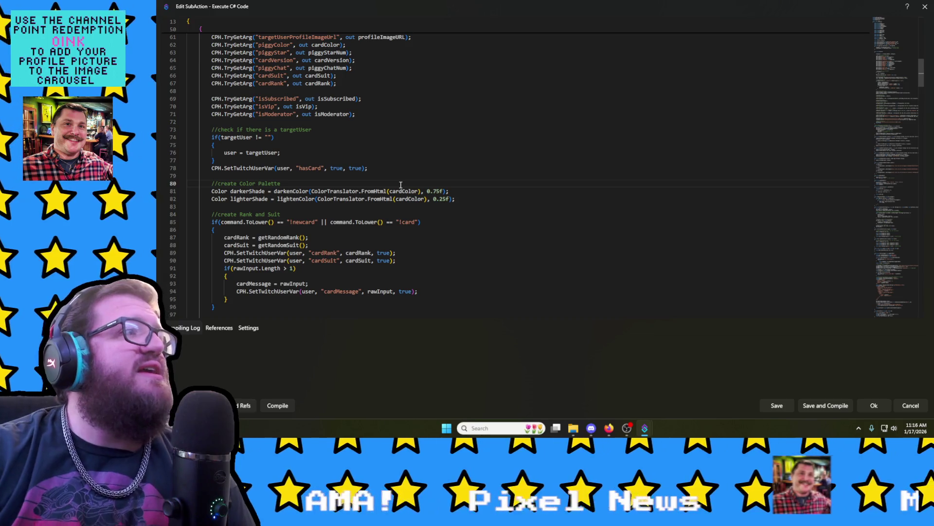
left_click(401, 184)
key("Return")
key("Return")
key("Return")
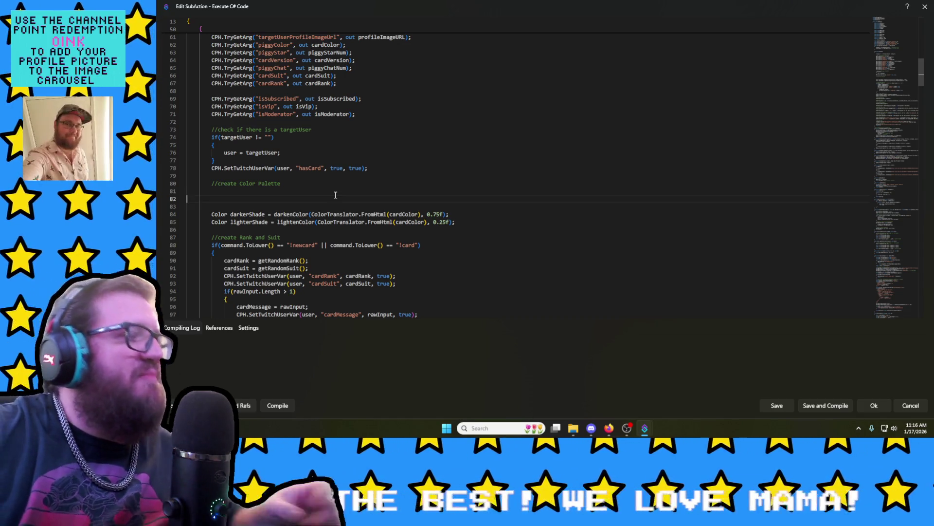
type("if")
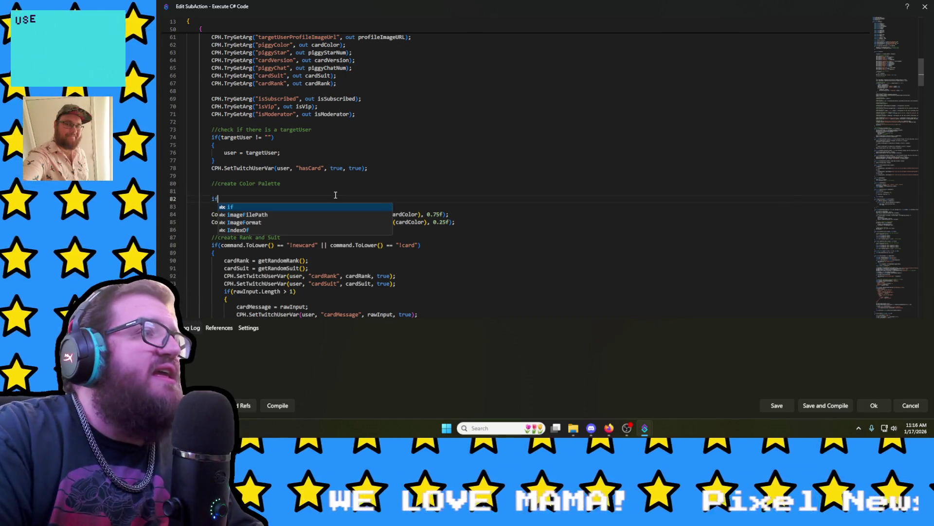
type("(")
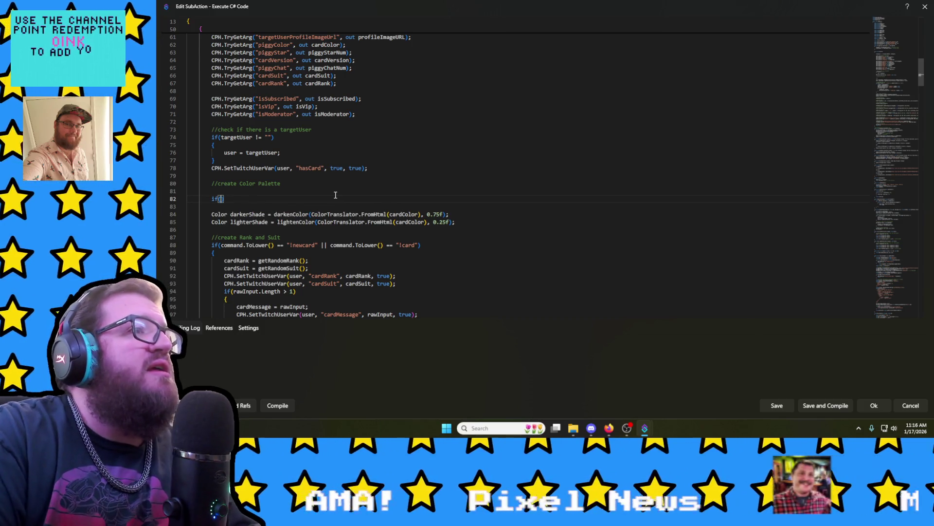
type("cardColor")
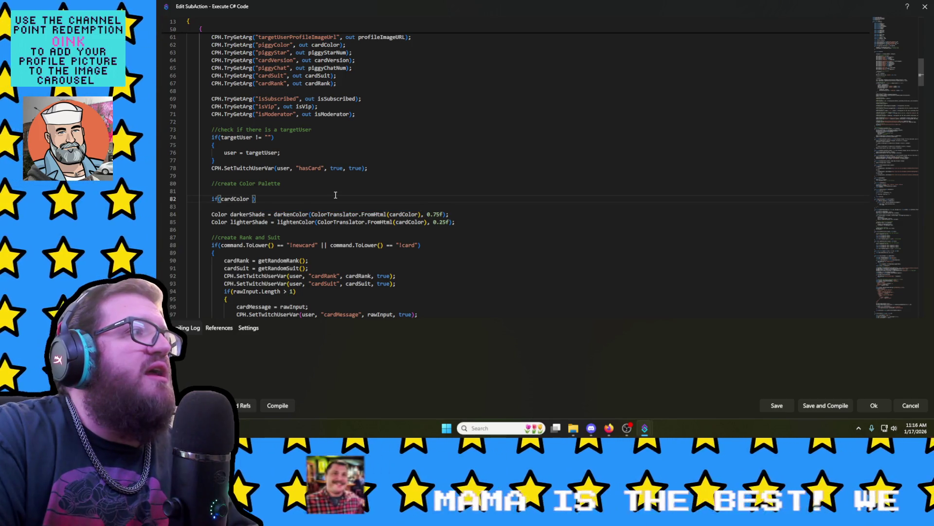
key("BackSpace")
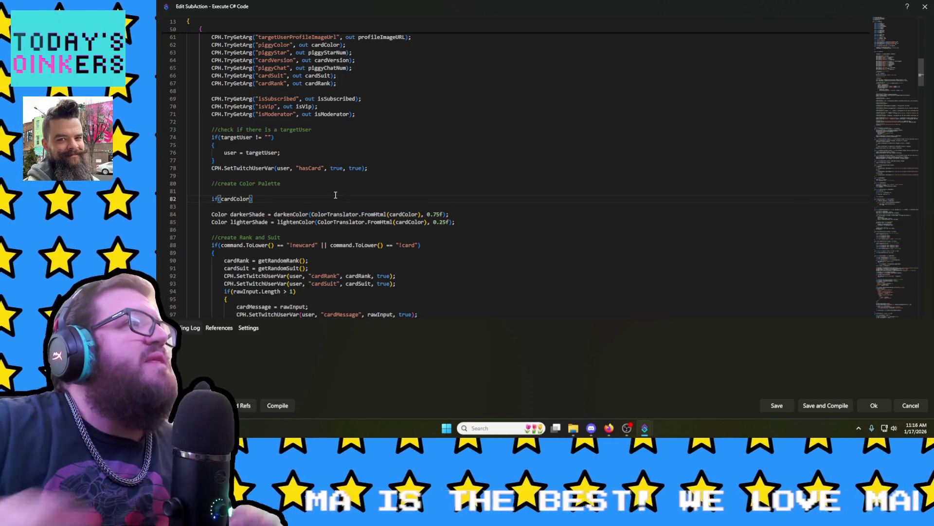
scroll(335, 195, "up", 3)
scroll(335, 194, "up", 2)
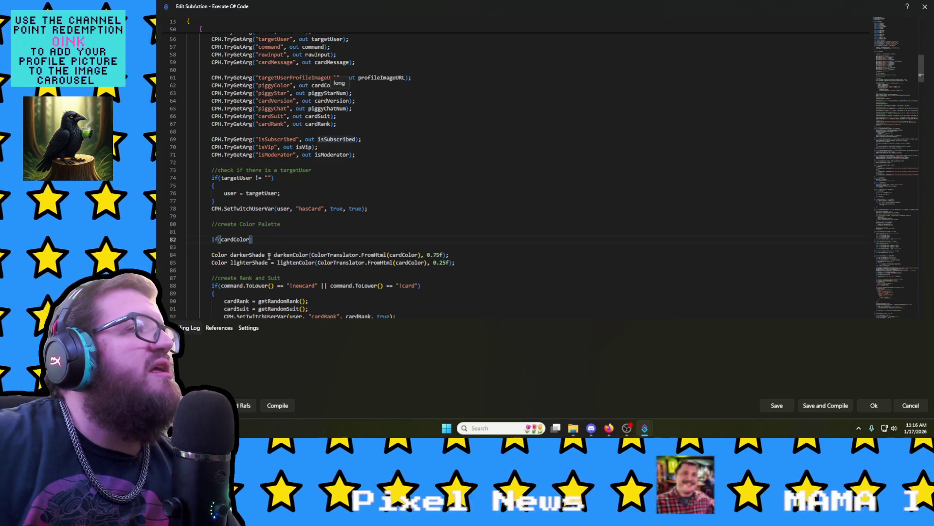
Step: Fix the FromHtml spelling, select ColorTranslator.FromHtml in the condition and bring the browser forward
double_click(247, 239)
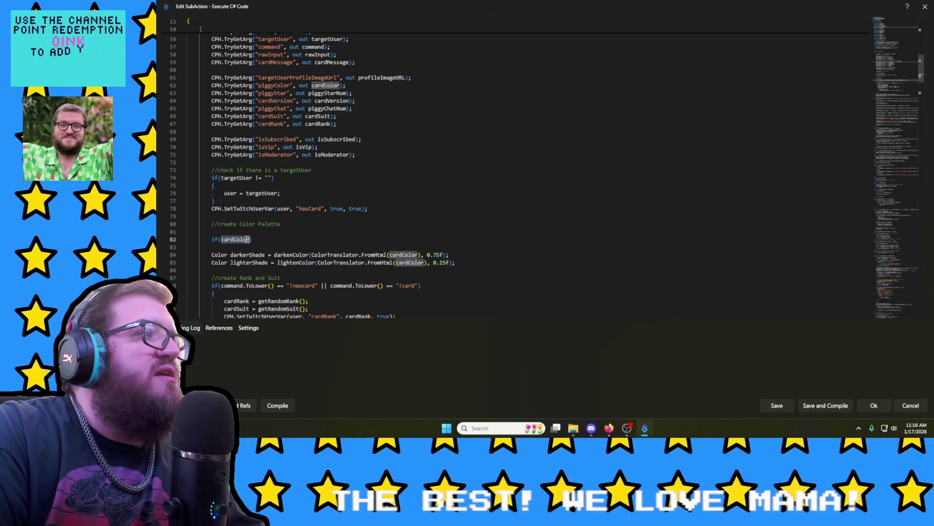
type("ColorTransla")
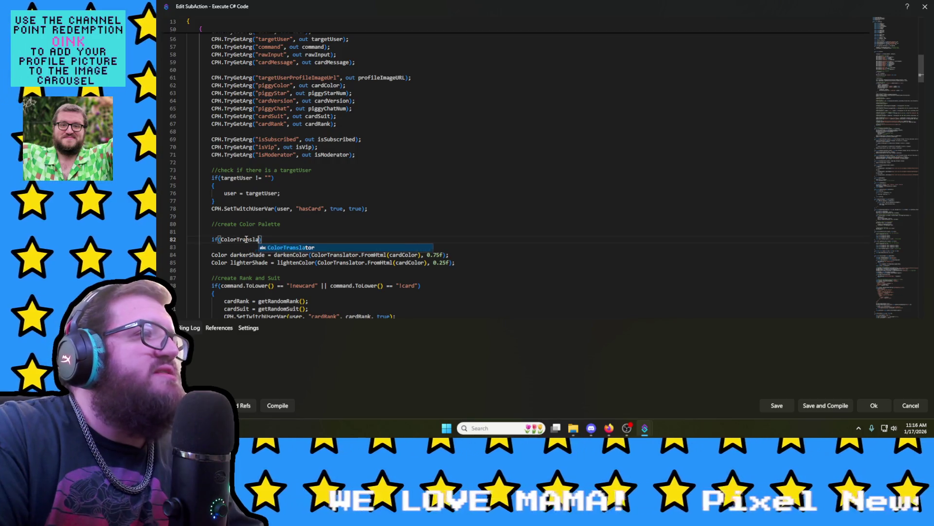
type("tor.FromHtml(")
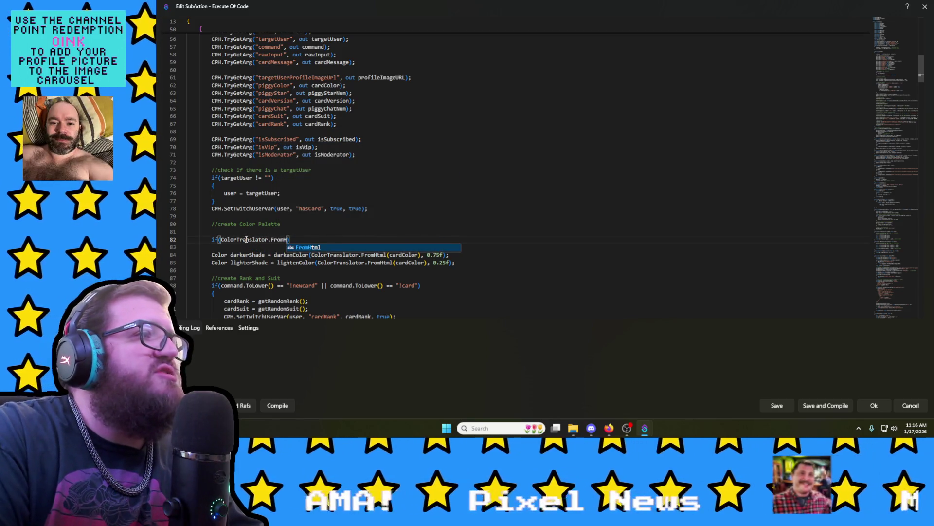
type("cardCol")
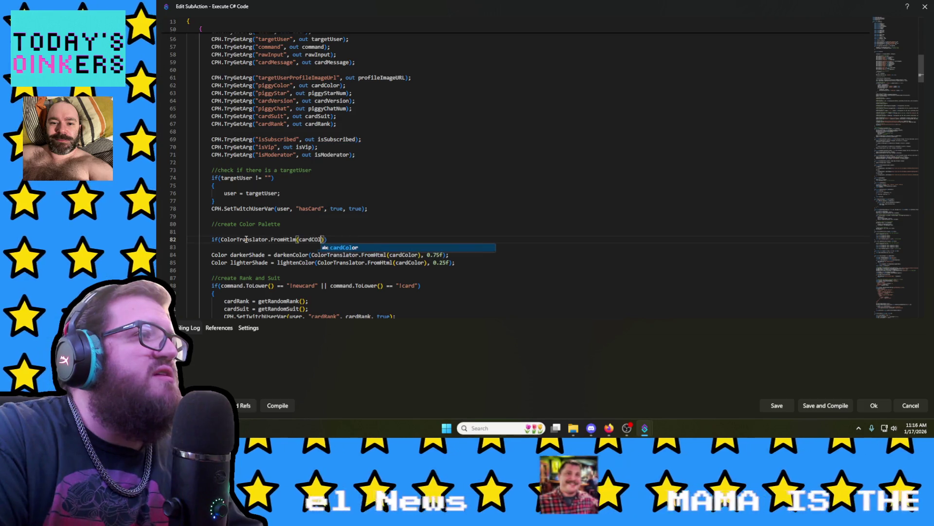
type("or) =")
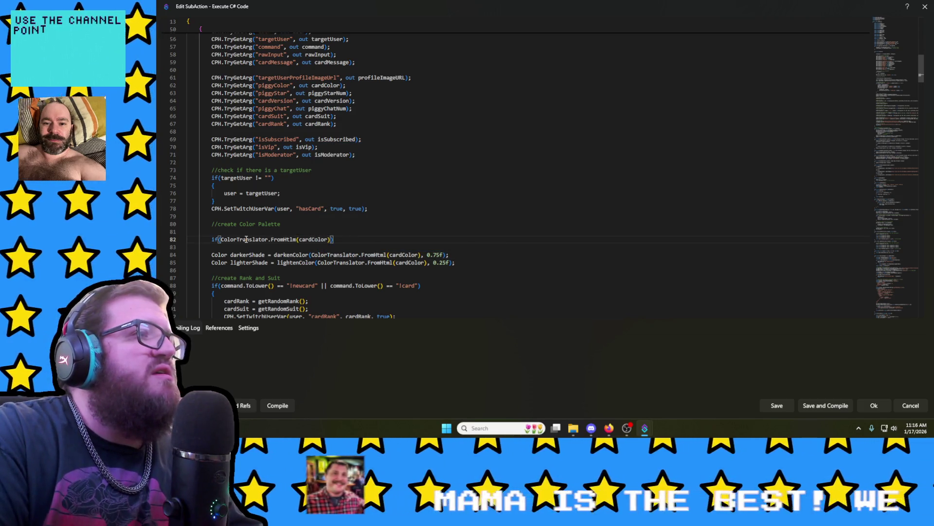
type("=")
triple_click(248, 239)
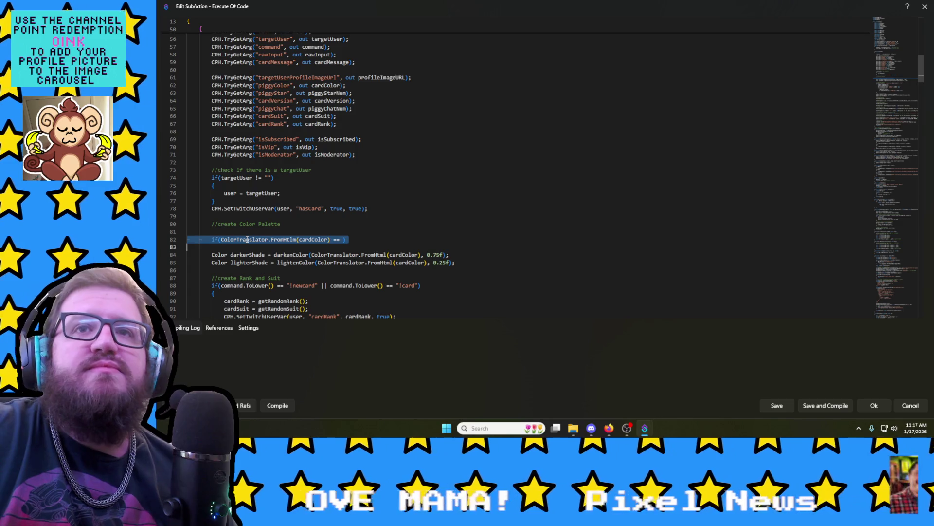
left_click(226, 241)
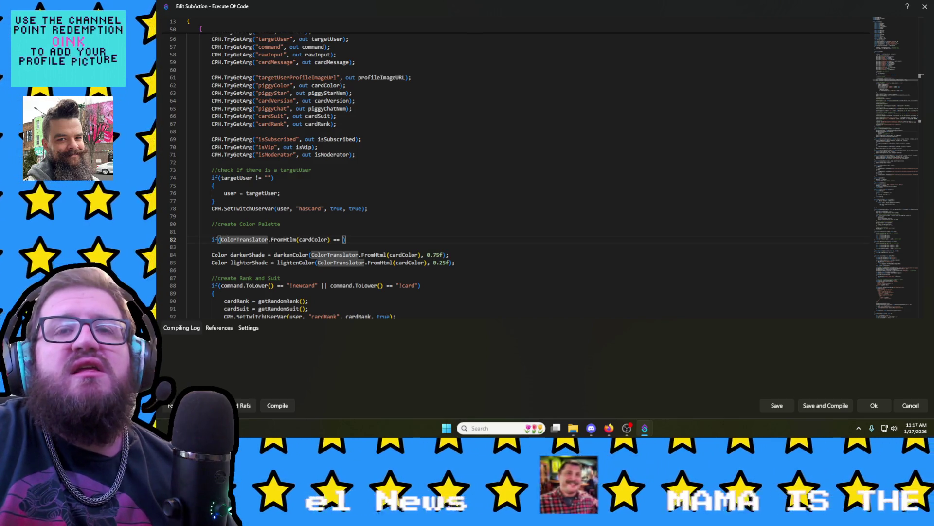
double_click(286, 239)
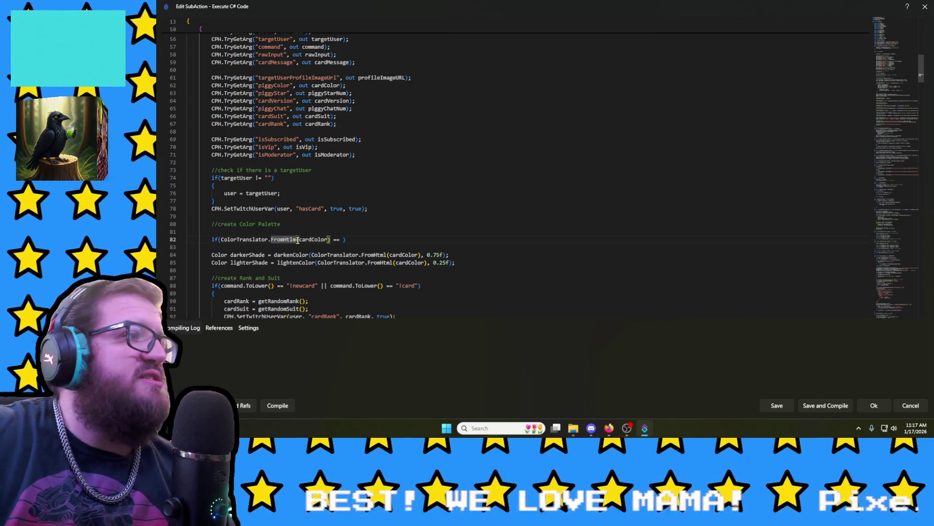
left_click(295, 240)
type("ml")
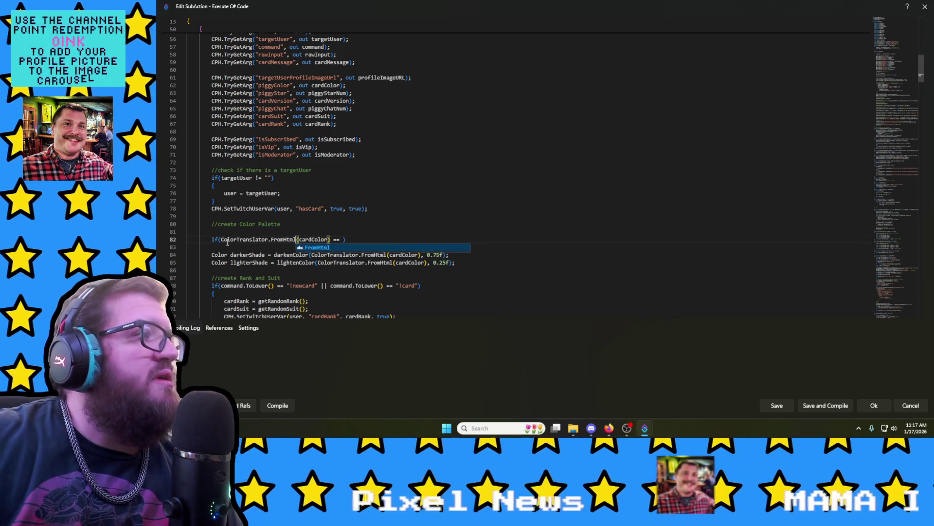
left_click_drag(221, 239, 295, 239)
key("ctrl+c")
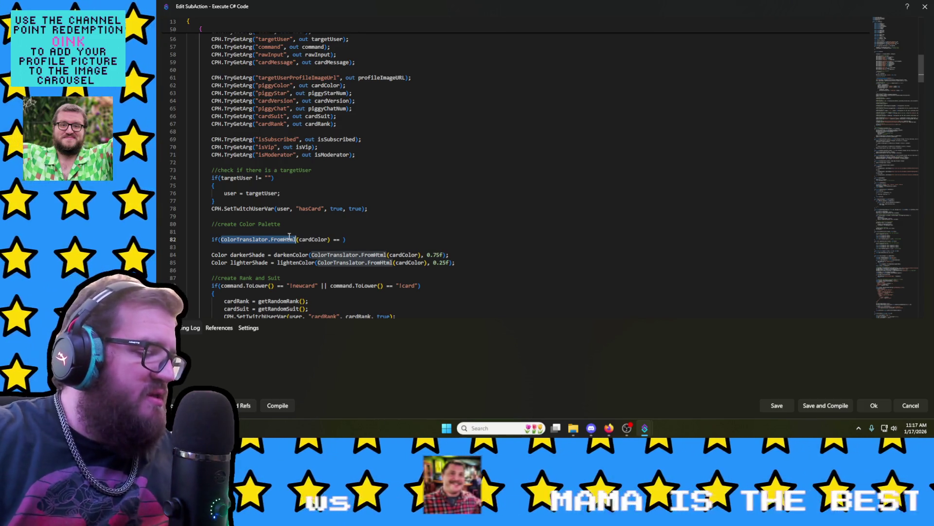
mouse_move(609, 427)
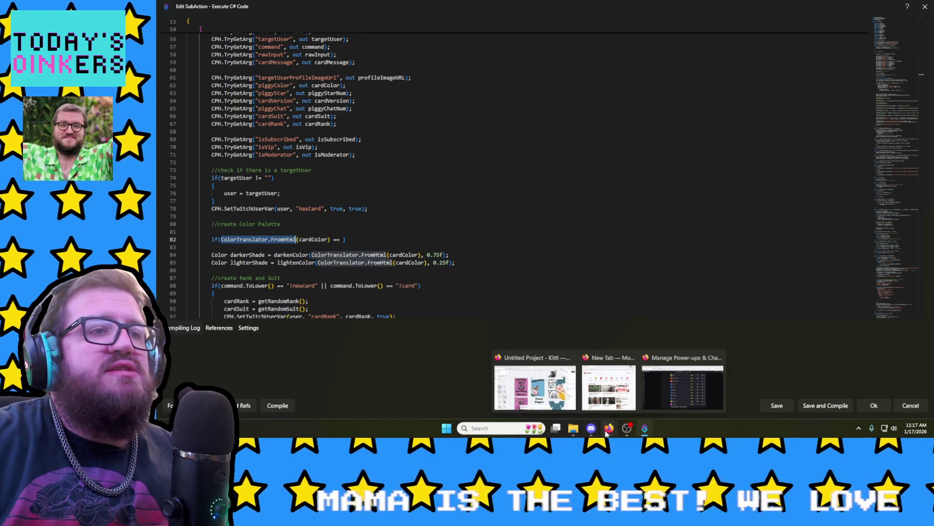
left_click(535, 386)
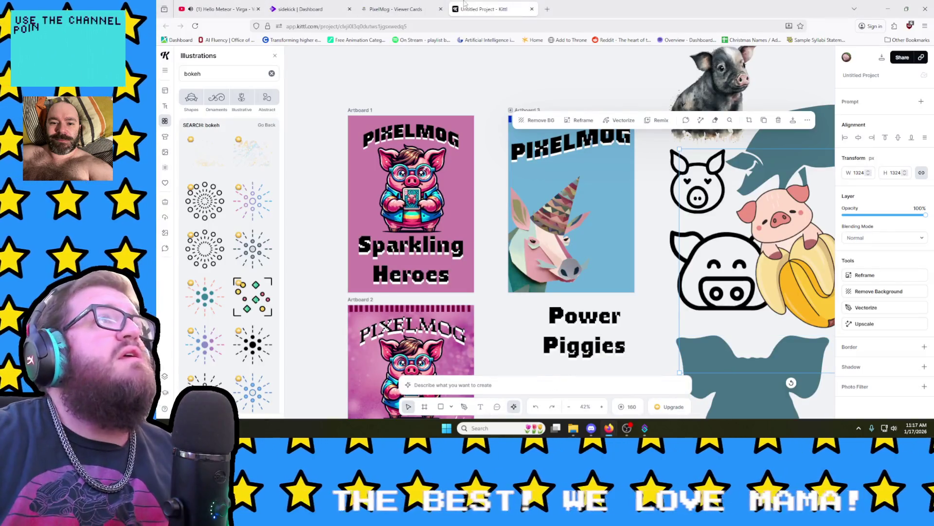
Step: Search the web for ColorTranslator.FromHtml and land on its Microsoft Learn documentation
left_click(547, 9)
key("ctrl+v")
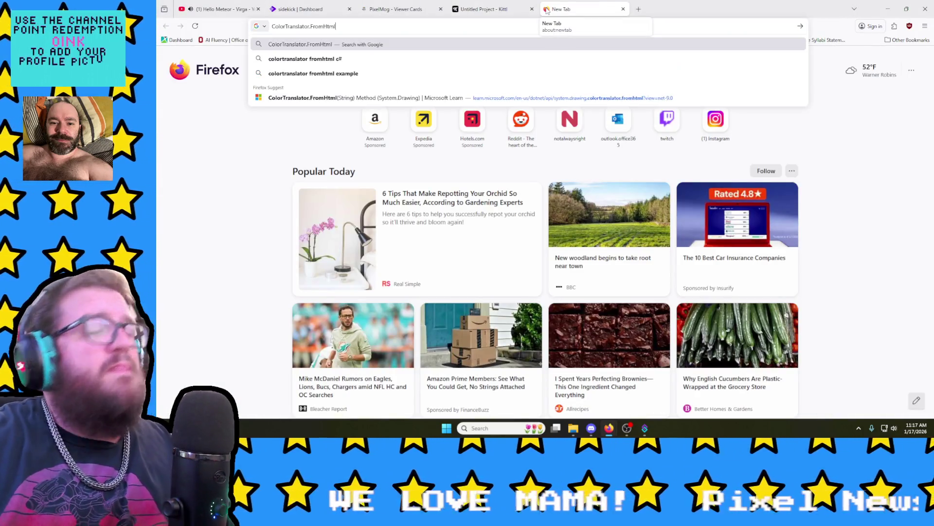
key("Return")
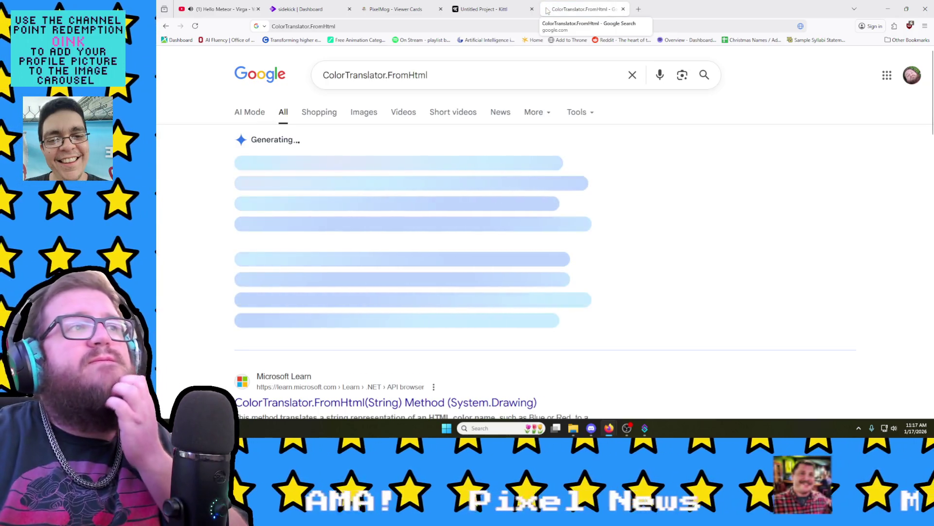
left_click(441, 401)
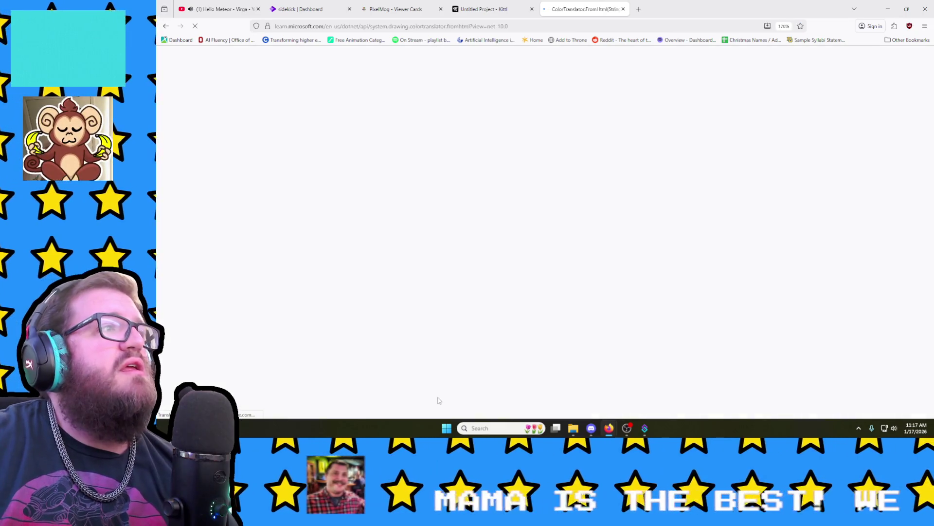
scroll(677, 278, "down", 3)
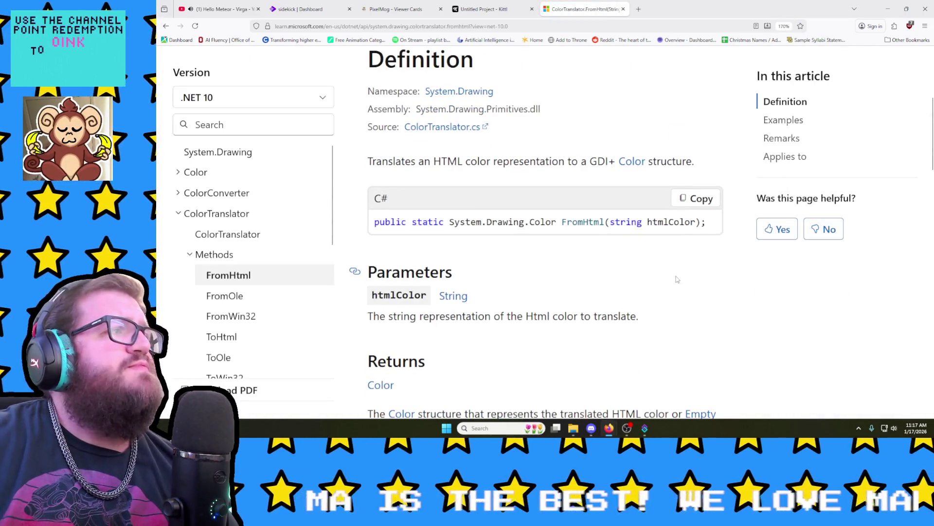
scroll(481, 237, "up", 2)
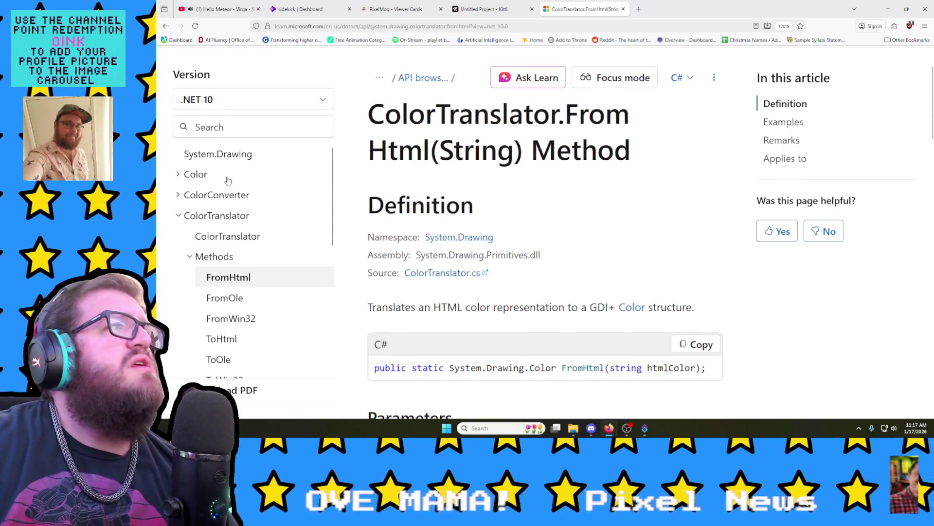
Step: Navigate the Color struct docs to the Color.Equals reference, then return to the C# editor
left_click(196, 174)
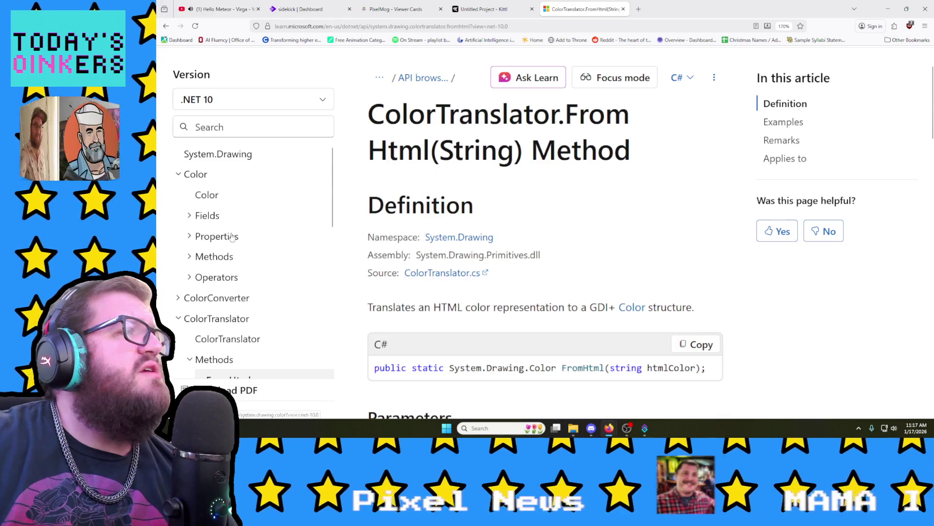
left_click(226, 196)
scroll(453, 271, "down", 4)
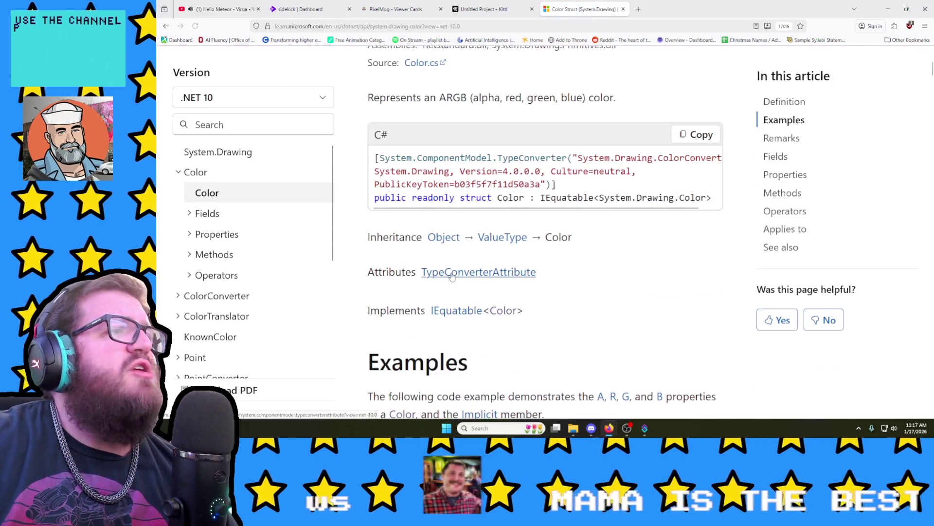
scroll(452, 272, "down", 4)
scroll(453, 272, "down", 1)
scroll(451, 272, "down", 5)
scroll(452, 272, "down", 3)
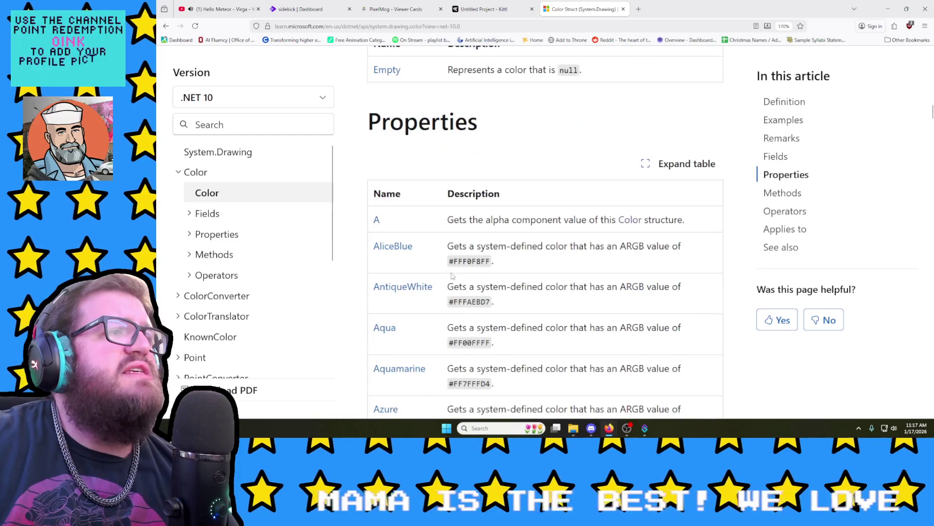
scroll(451, 273, "down", 2)
scroll(451, 271, "down", 2)
scroll(451, 270, "down", 5)
scroll(453, 271, "up", 3)
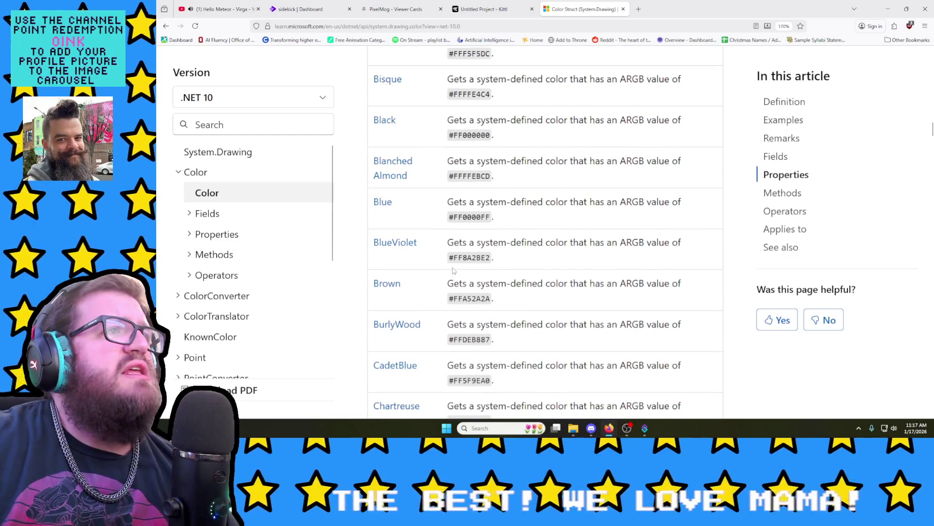
left_click(233, 264)
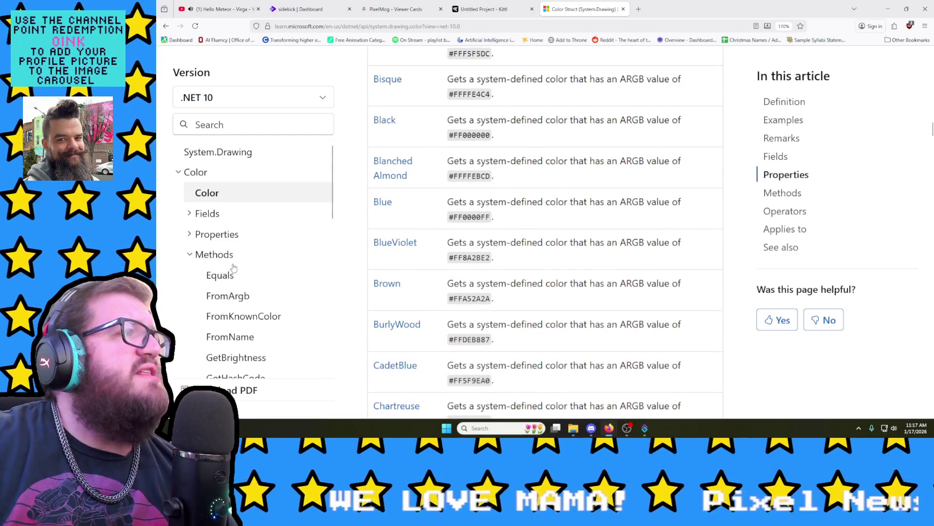
left_click(219, 275)
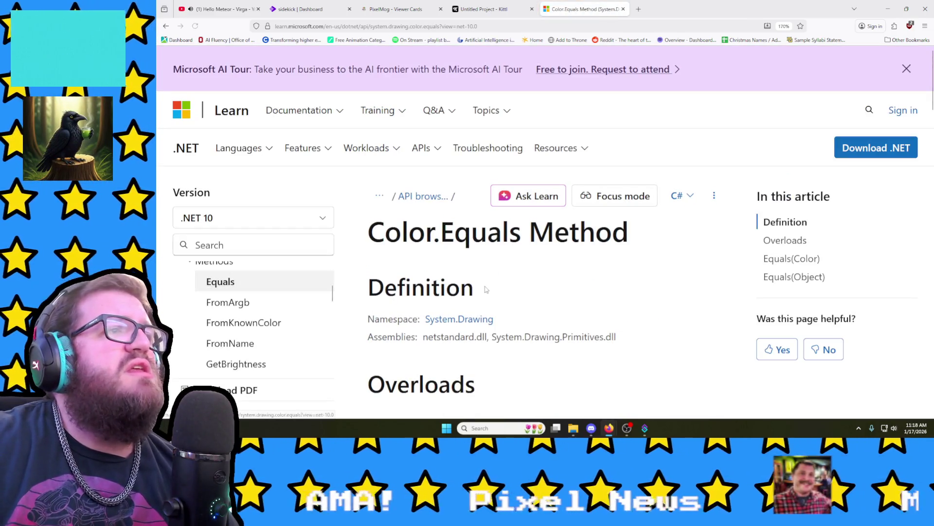
scroll(485, 287, "down", 4)
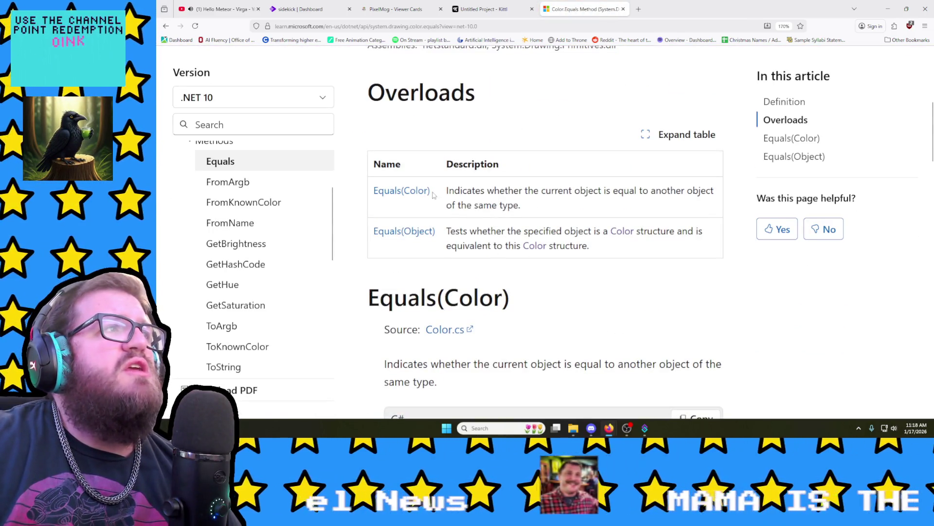
scroll(485, 192, "down", 3)
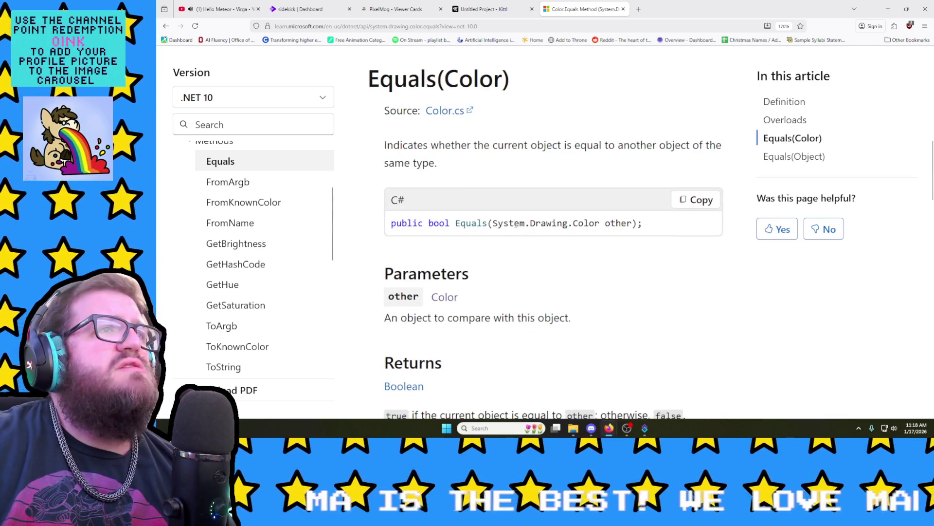
scroll(516, 227, "down", 2)
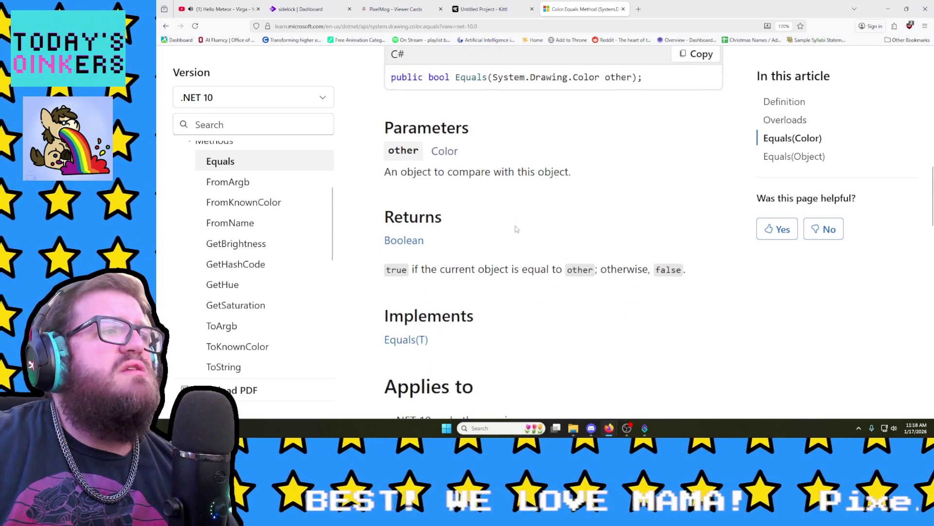
scroll(517, 226, "down", 4)
scroll(516, 228, "down", 2)
scroll(515, 229, "down", 2)
scroll(515, 229, "up", 1)
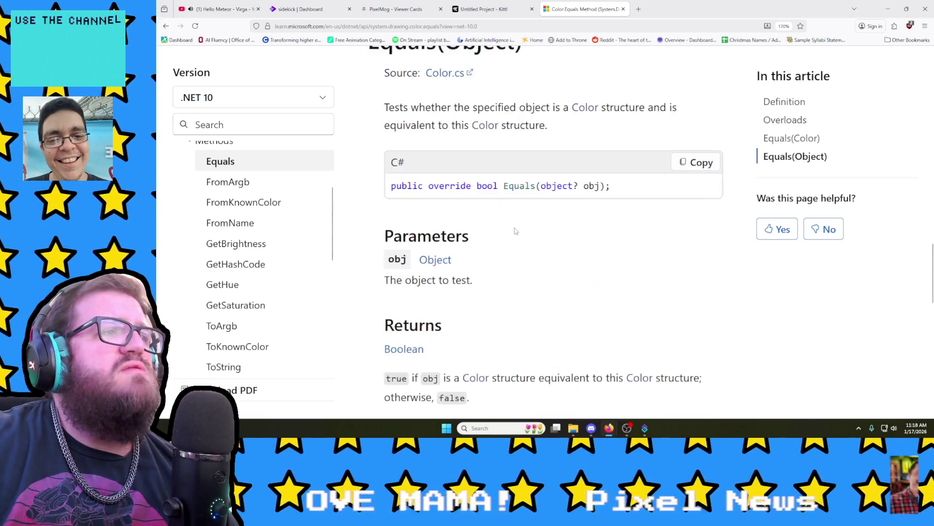
scroll(515, 228, "up", 5)
scroll(516, 227, "up", 3)
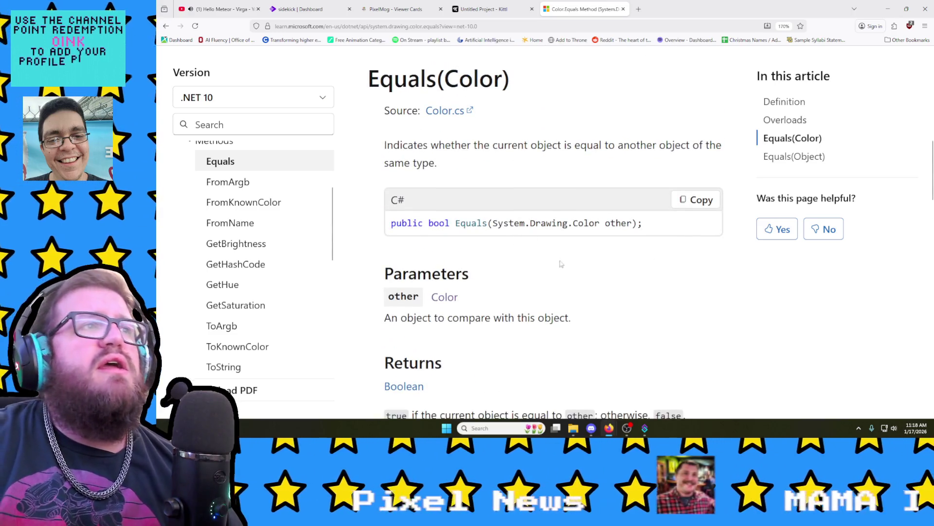
mouse_move(645, 428)
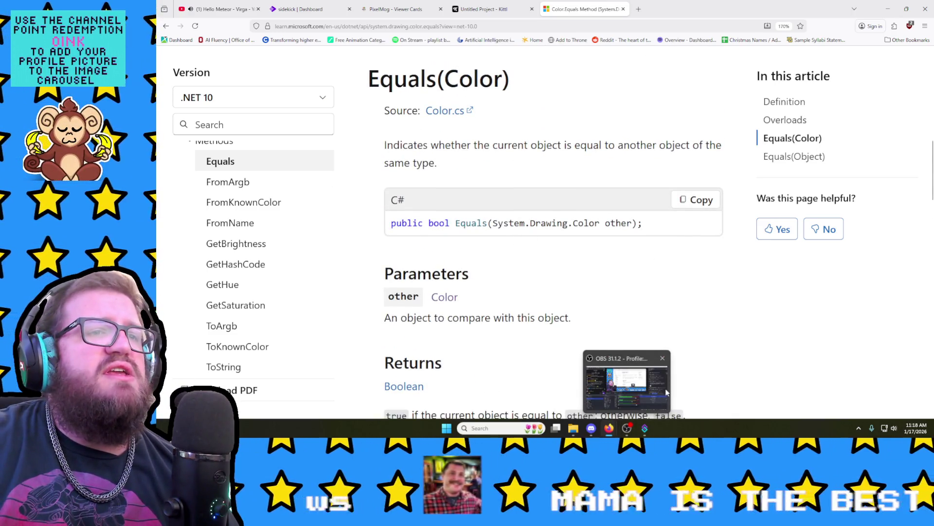
left_click(689, 382)
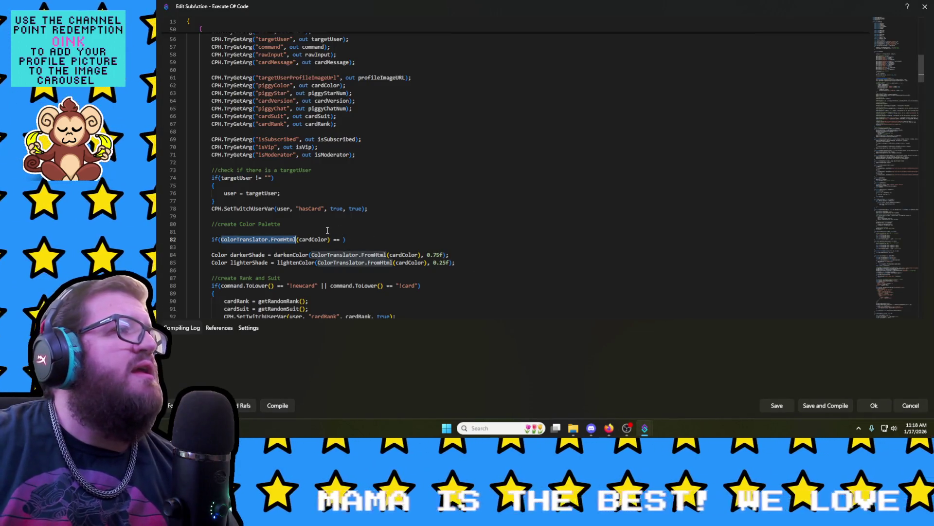
Step: Rewrite line 82 to .Equals(Color.Black) with a block setting cardColor = "blue", then save and compile
left_click(344, 239)
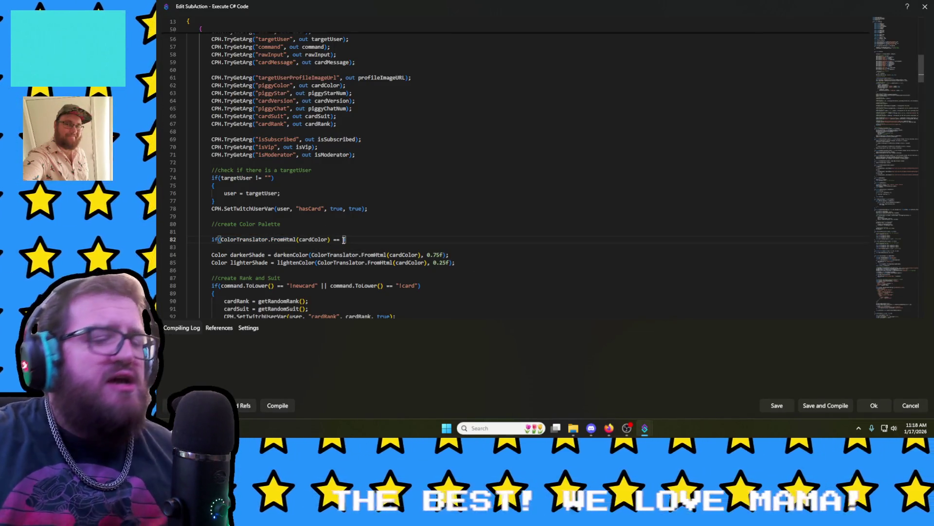
key("BackSpace")
key("BackSpace")
key("BackSpace")
type(".Eq")
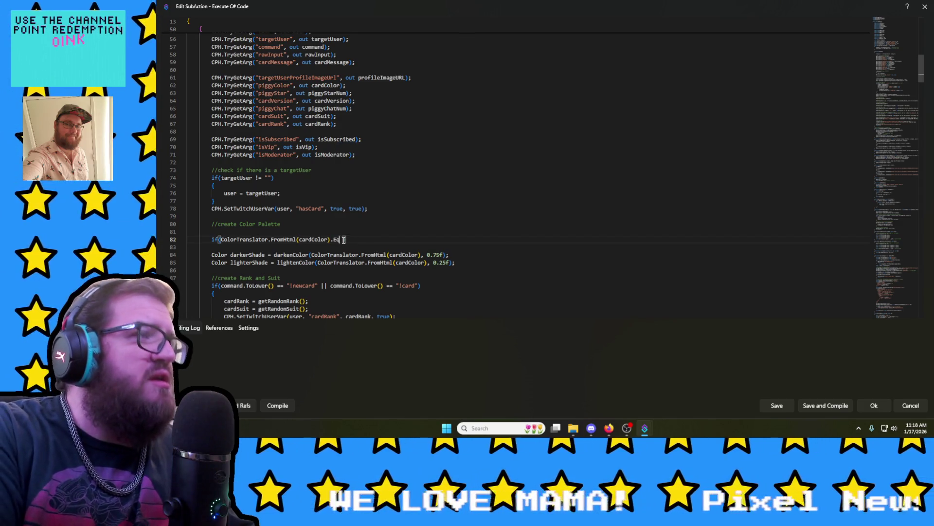
type("uals(")
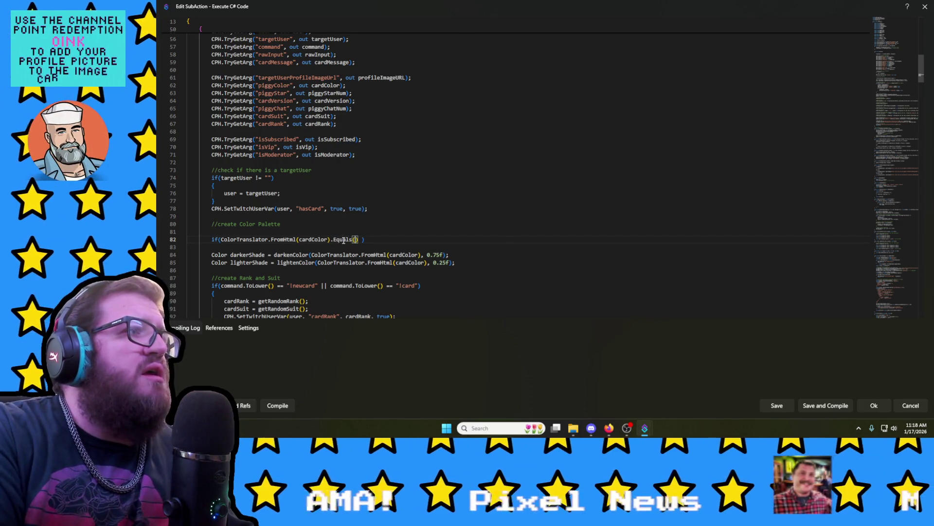
scroll(343, 240, "down", 2)
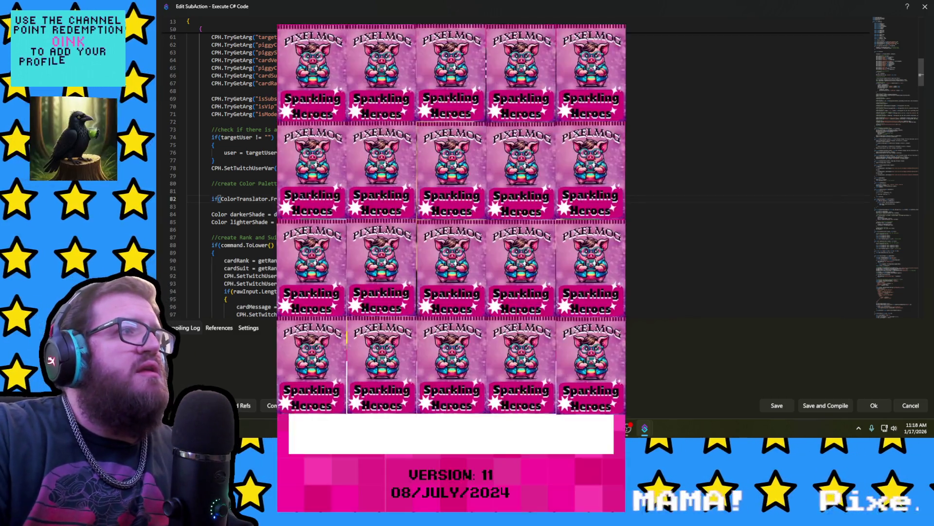
key("Return")
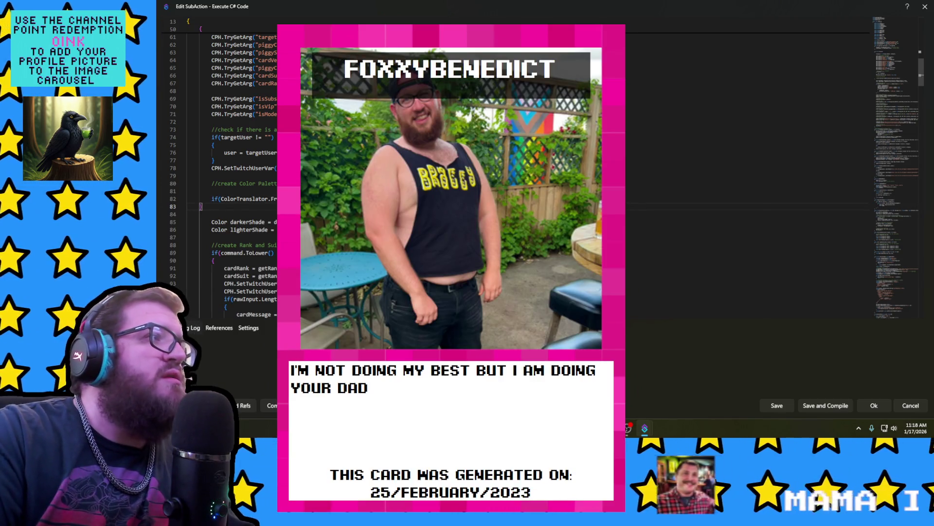
key("Tab")
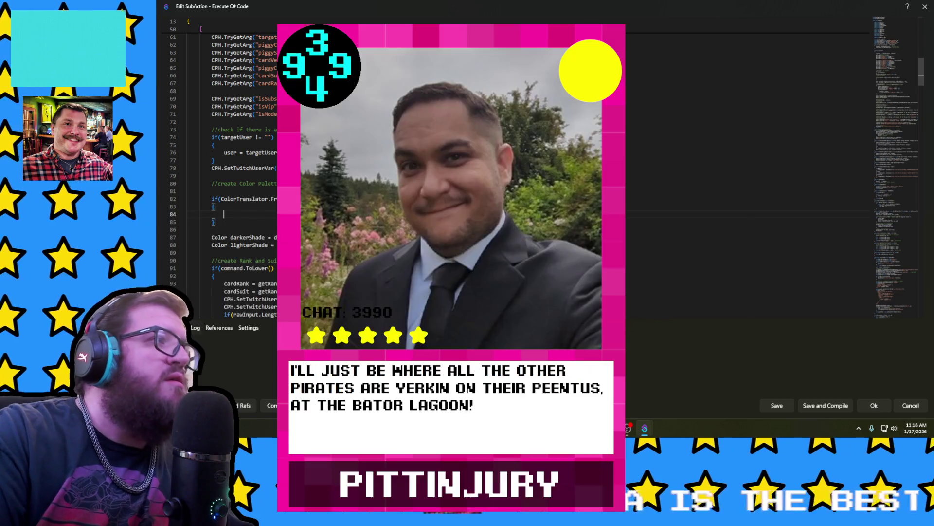
type("{")
key("Return")
type("cardColor = \"red\"")
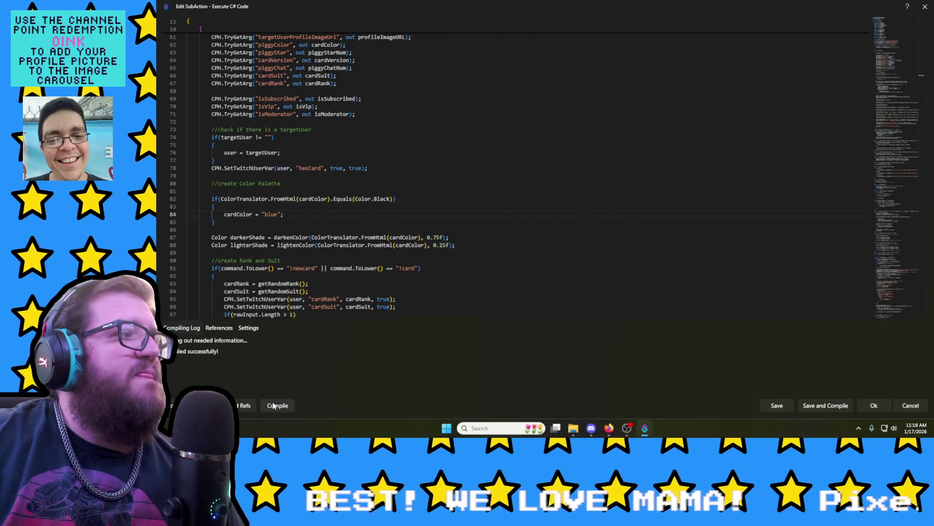
left_click(809, 406)
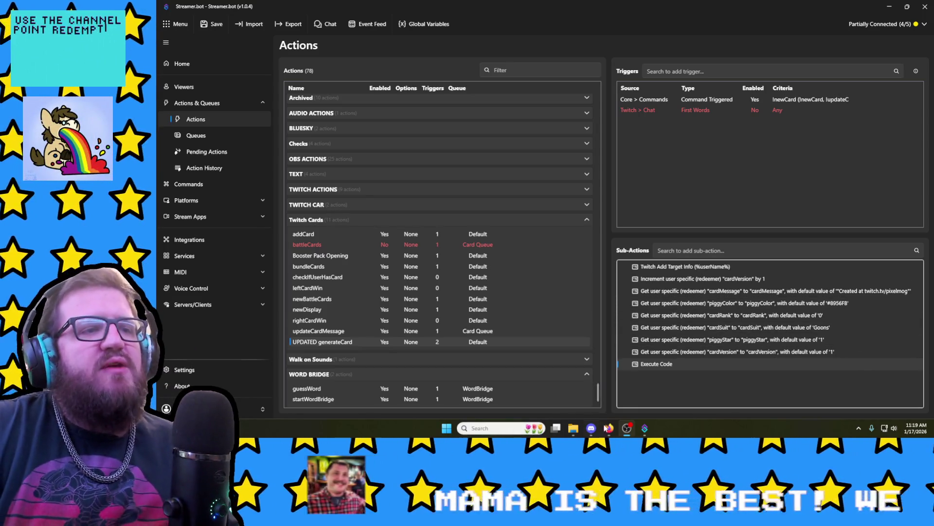
mouse_move(627, 429)
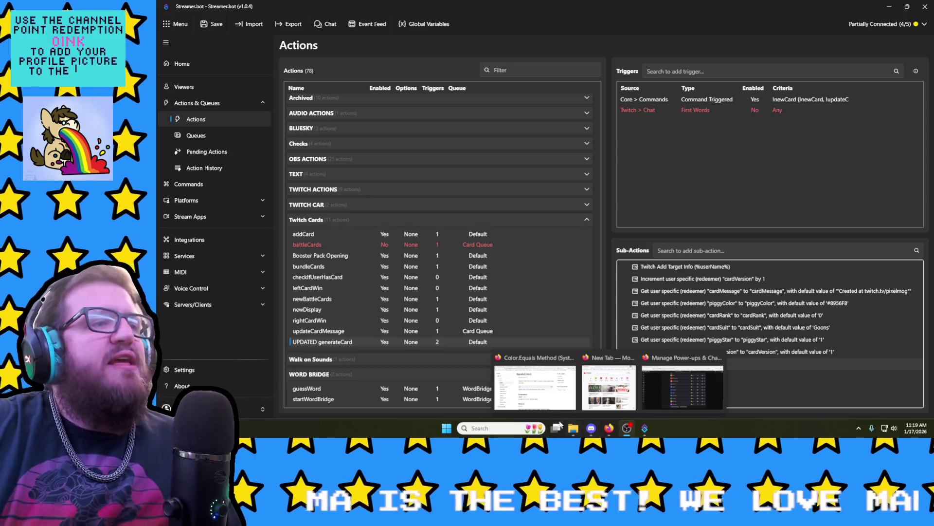
Step: Recolour the striped bar atop Artboard 3 to a deep navy via Solid Color
left_click(547, 401)
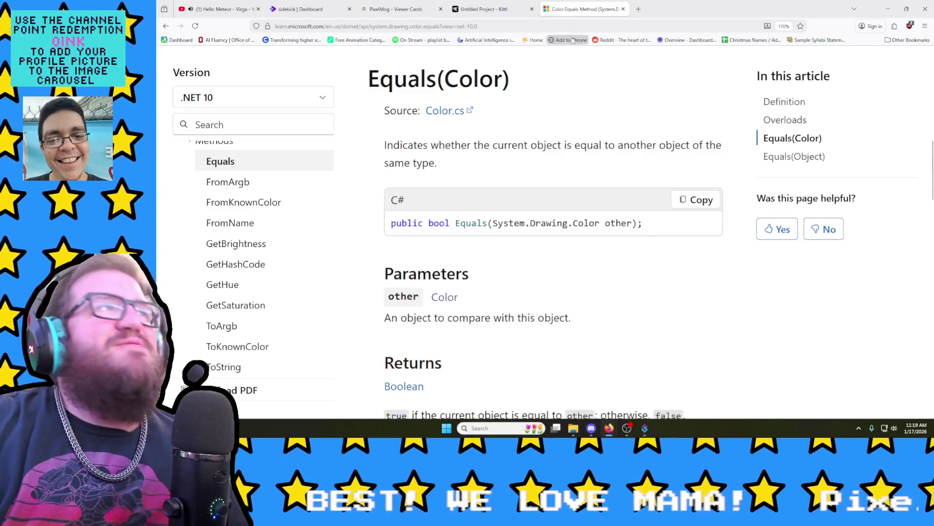
left_click(497, 9)
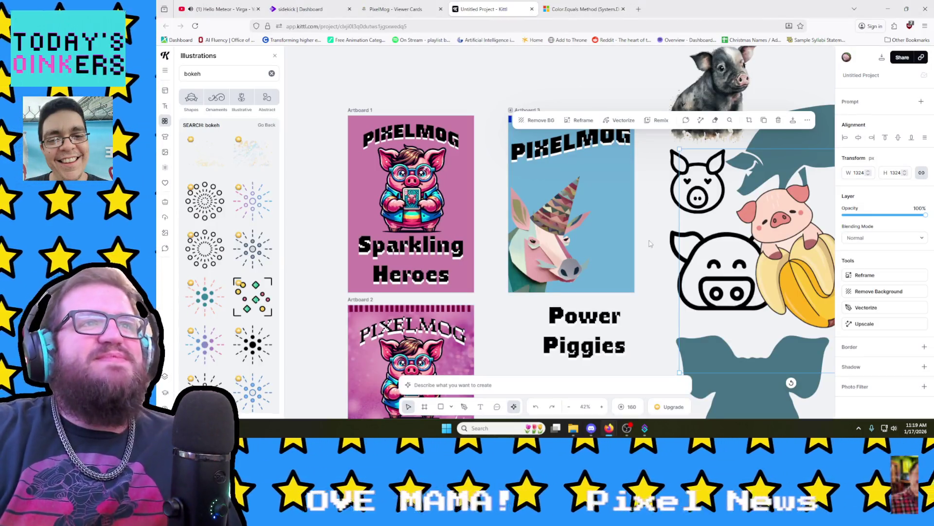
left_click(641, 209)
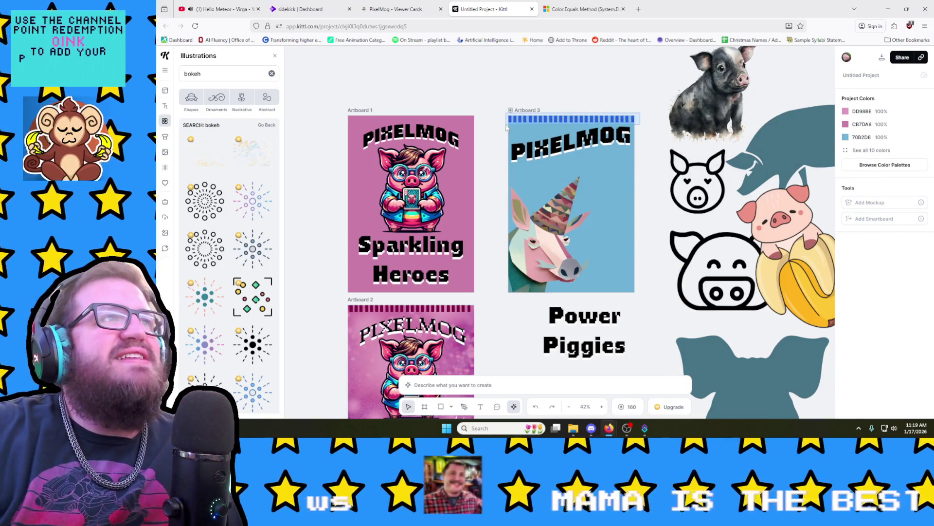
left_click(544, 119)
left_click(847, 254)
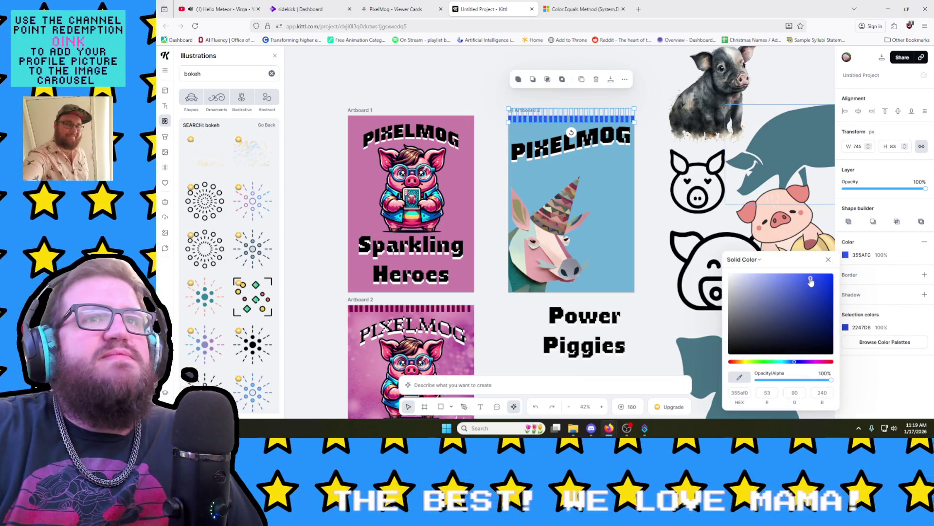
mouse_move(806, 278)
left_mouse_down()
mouse_move(825, 327)
mouse_move(828, 310)
left_mouse_up()
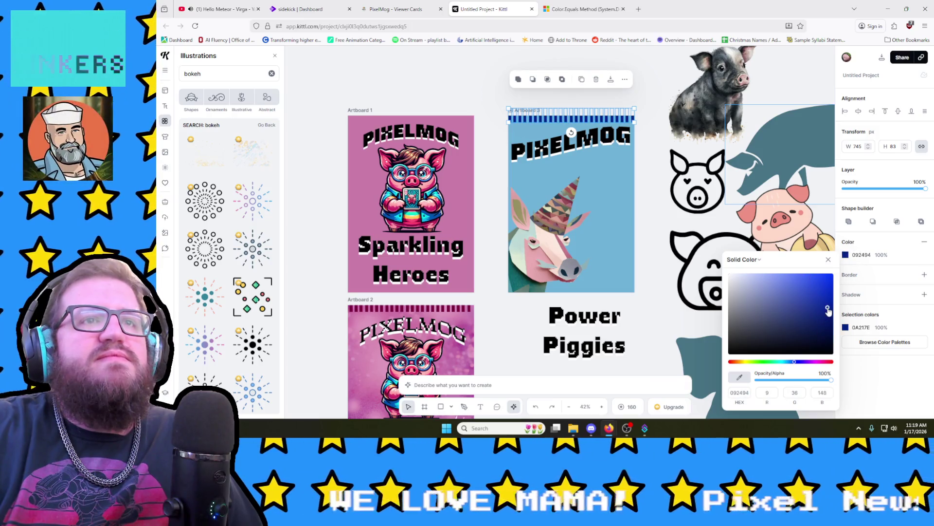
left_click(649, 307)
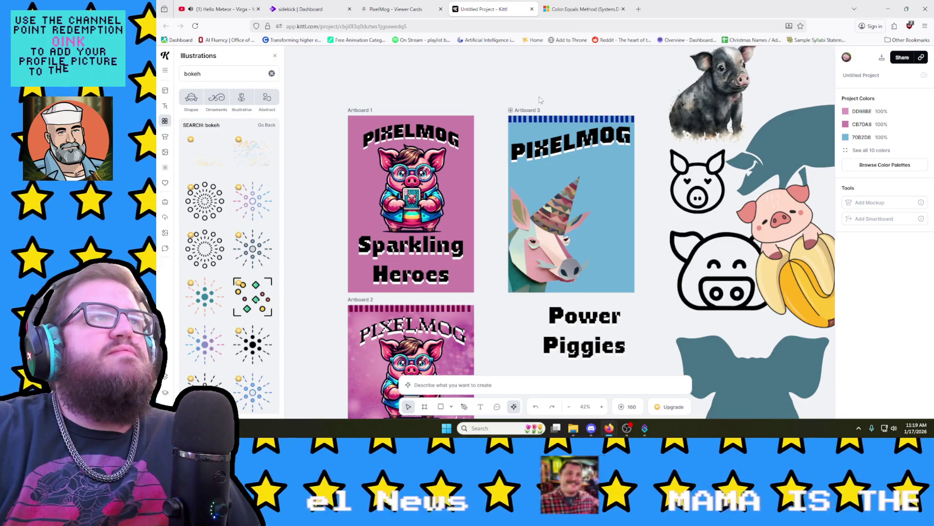
Step: Darken Artboard 3's light blue background to a deeper steel blue
left_click(530, 110)
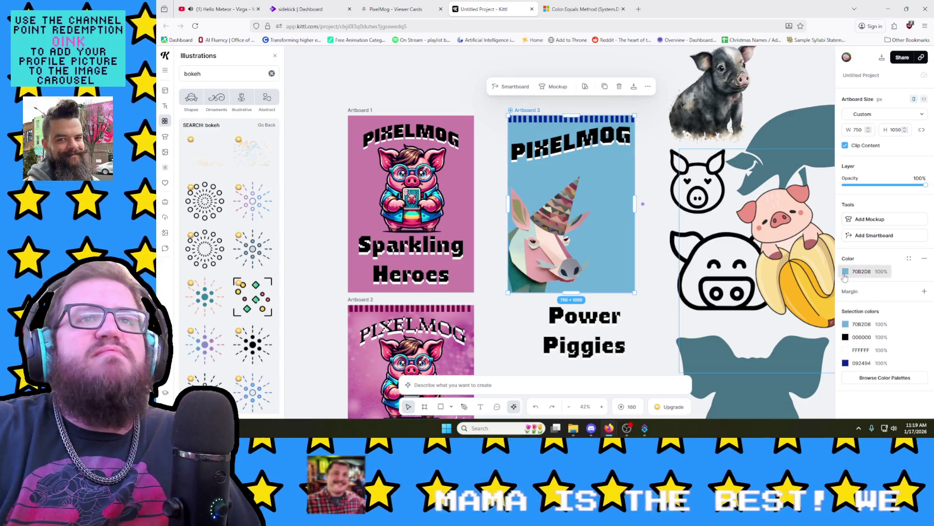
left_click(846, 272)
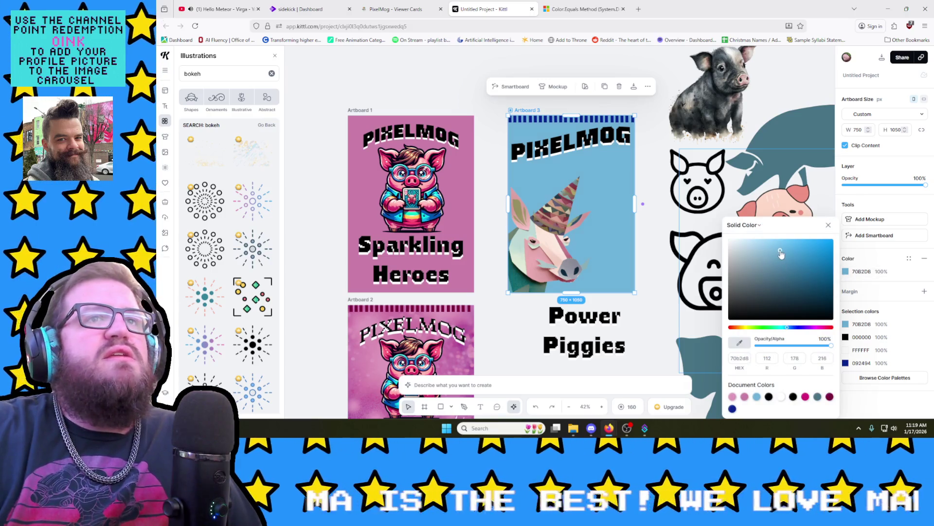
left_click_drag(781, 253, 794, 270)
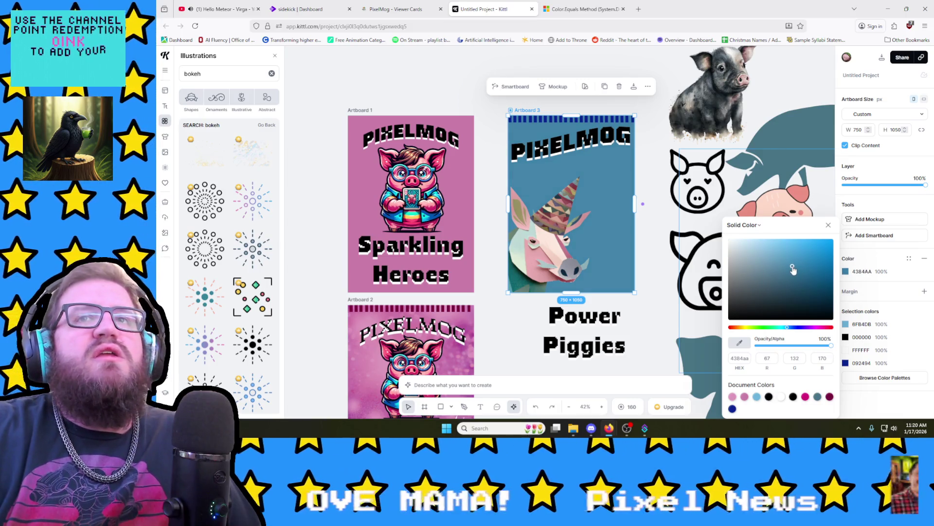
left_click(660, 234)
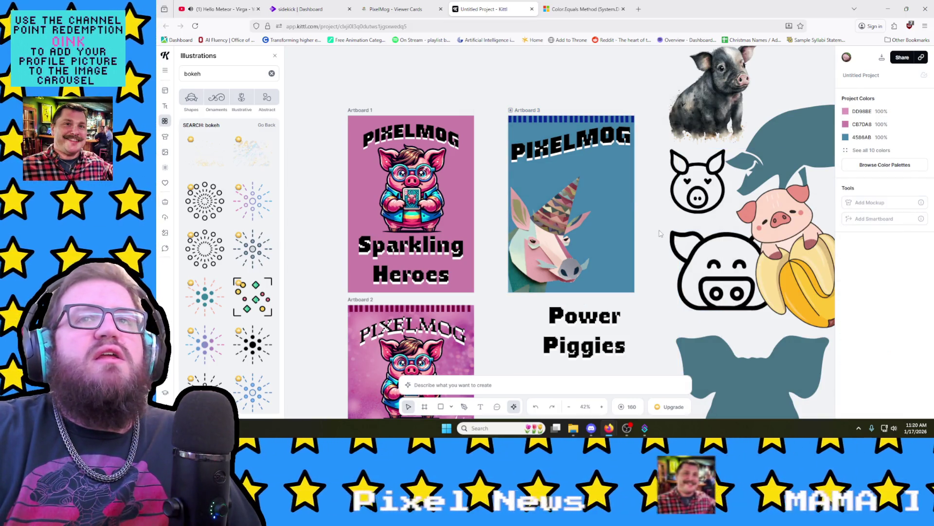
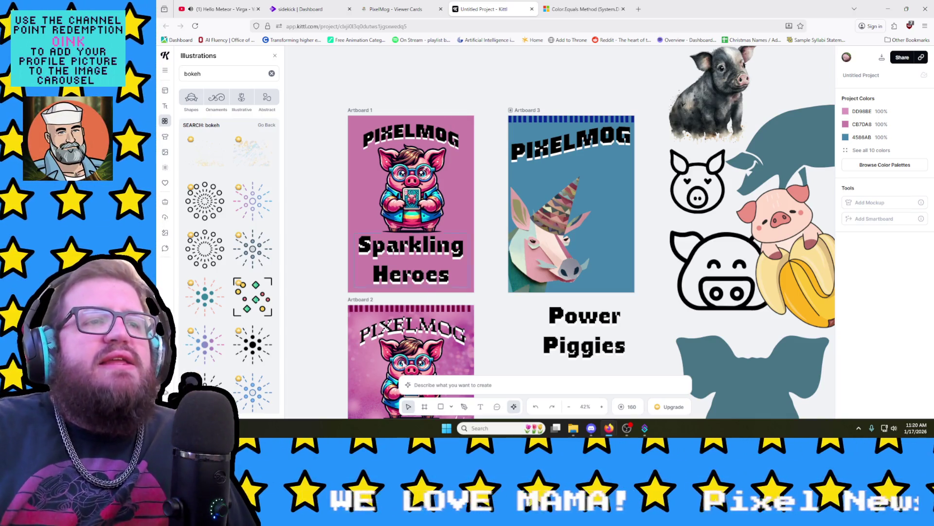
Step: Save the Twitch Cards actions in Streamer.bot and return to the Kittl card design
left_click(644, 429)
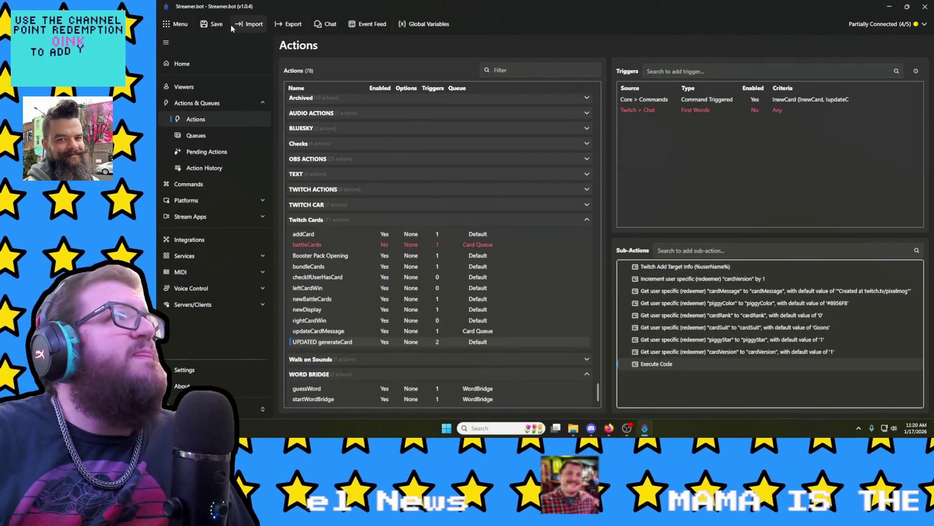
left_click(212, 23)
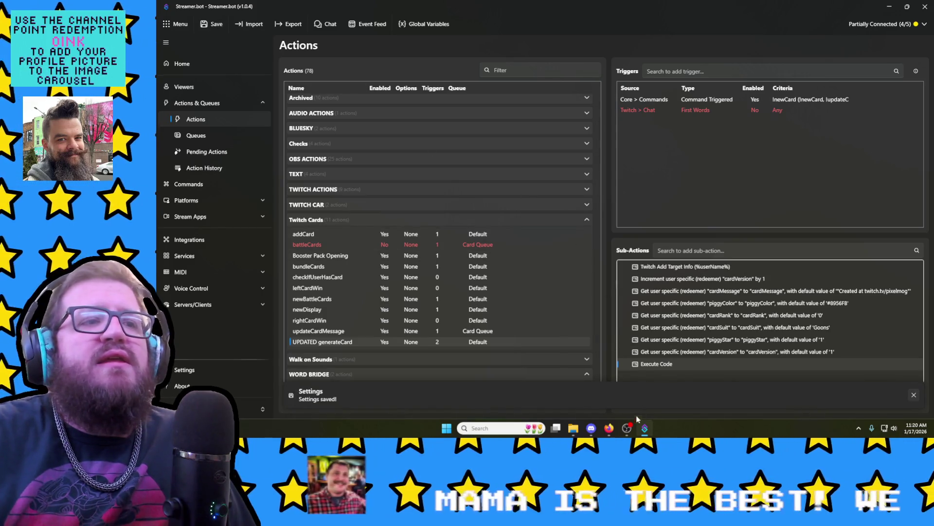
mouse_move(609, 428)
left_click(533, 381)
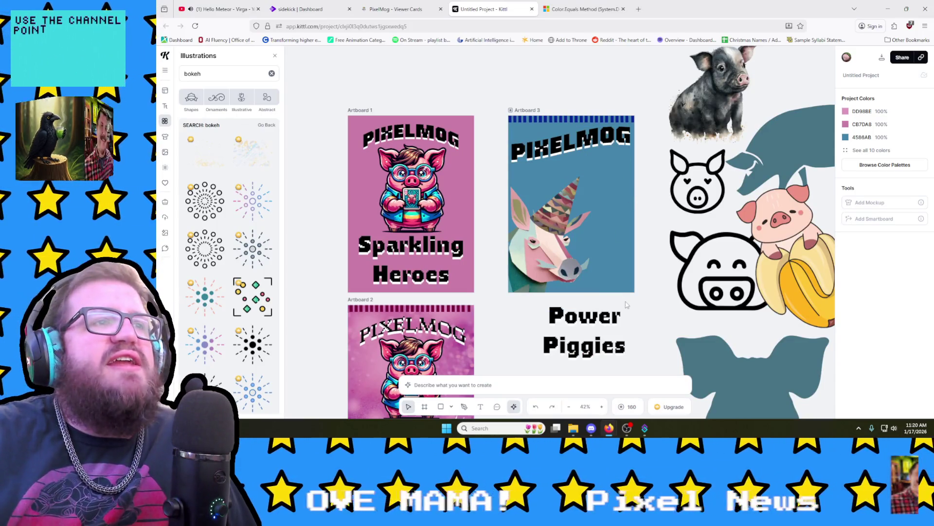
Step: Clear the 'bokeh' illustration search and move the pig-in-banana illustration toward the right edge
left_click(584, 332)
left_click(644, 211)
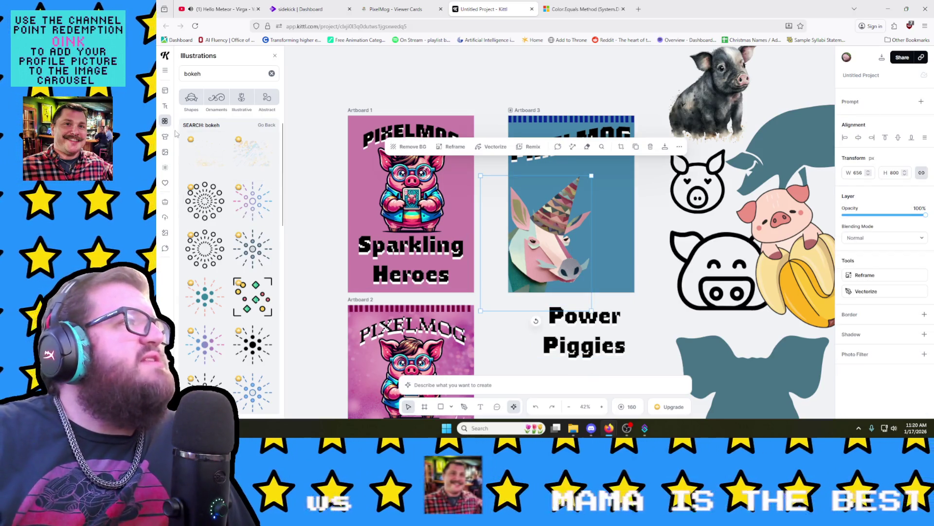
left_click(271, 74)
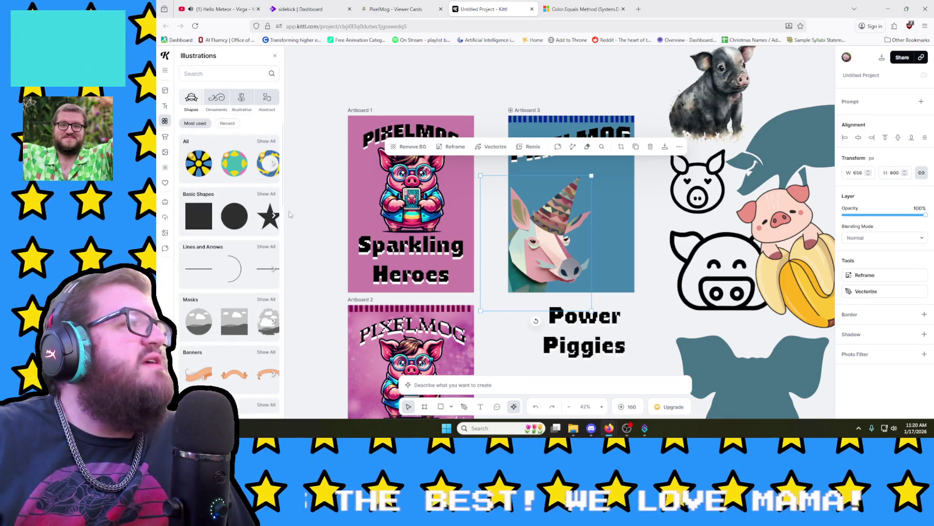
mouse_move(756, 227)
left_mouse_down()
mouse_move(641, 176)
mouse_move(641, 49)
mouse_move(748, 266)
mouse_move(799, 262)
left_mouse_up()
left_click(517, 239)
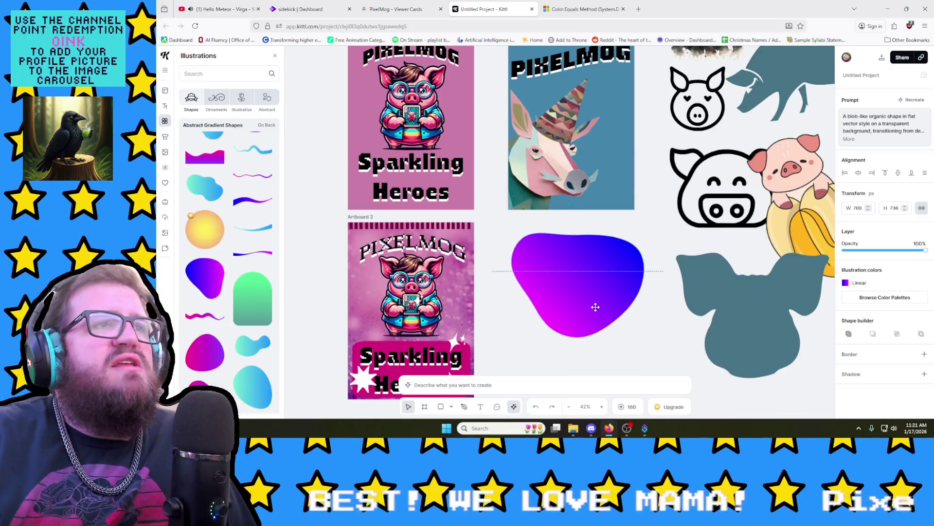
Step: Send the purple-blue gradient blob backward until it sits behind the Power Piggies title
left_click(633, 154)
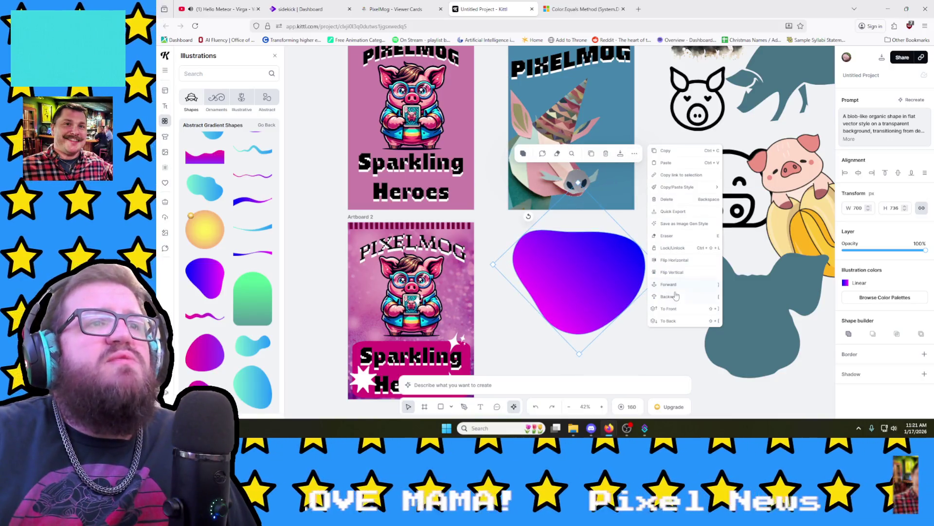
left_click(675, 296)
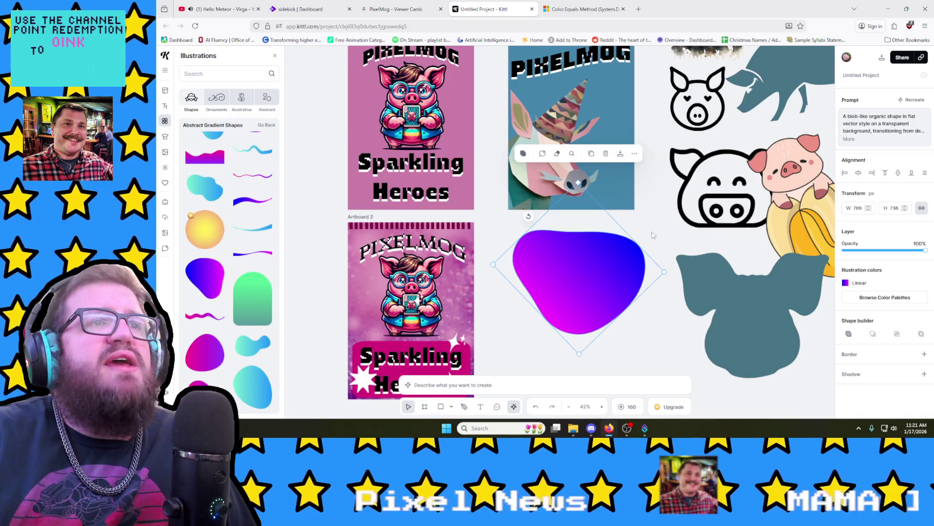
left_click(634, 154)
left_click(686, 321)
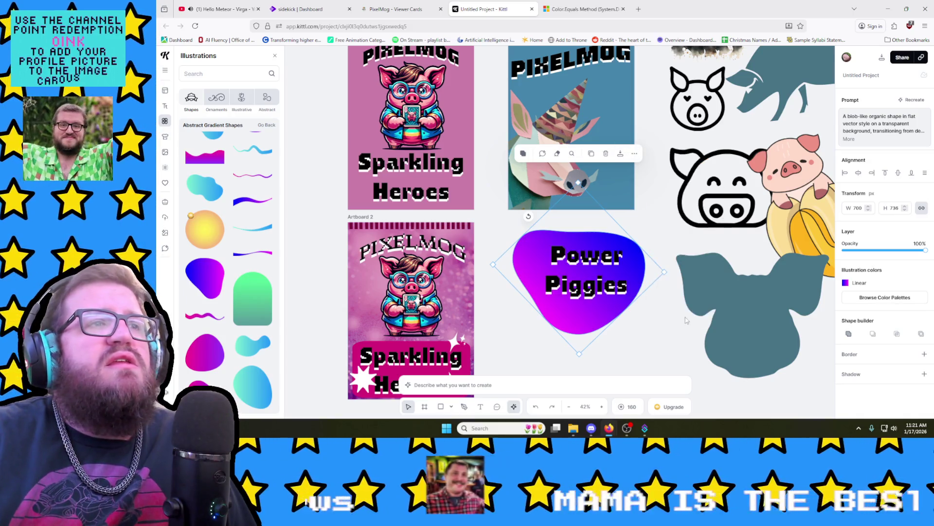
Step: Enlarge and reposition the Power Piggies title so it fills the gradient blob
left_click(610, 267)
left_click(620, 321, "shift")
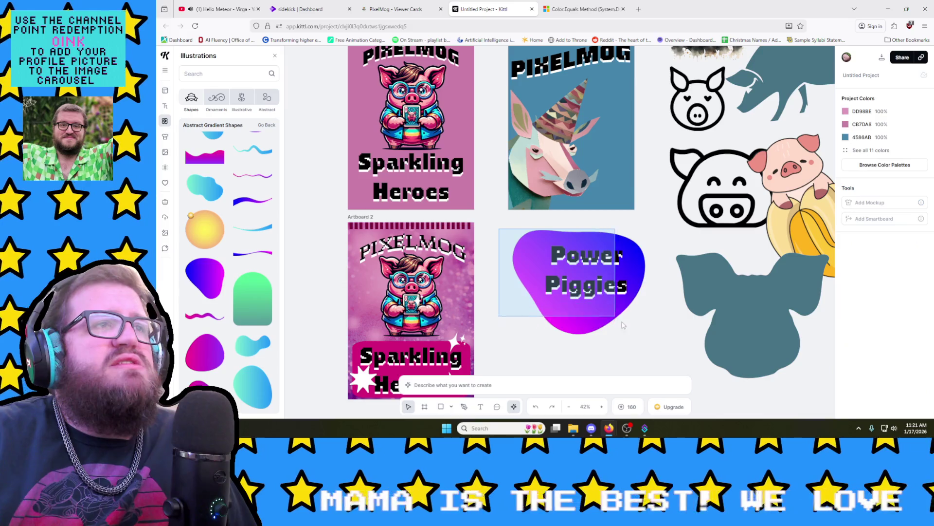
left_click(535, 290)
left_click(566, 263)
double_click(621, 293)
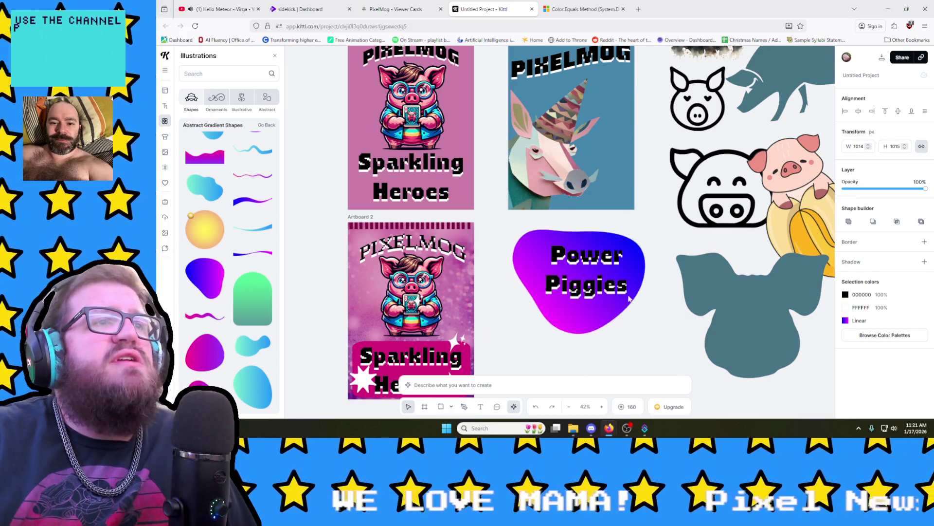
left_click_drag(642, 296, 667, 314)
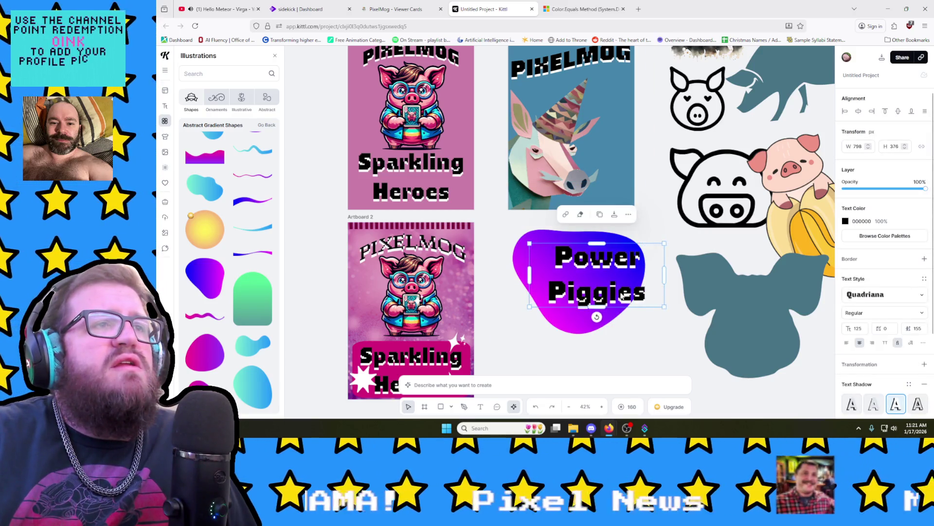
left_click_drag(618, 291, 603, 291)
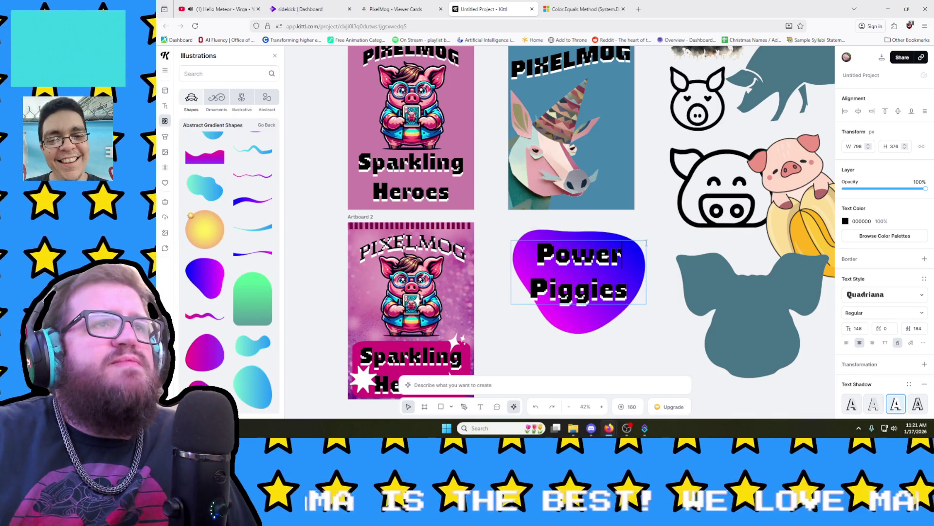
left_click(635, 271)
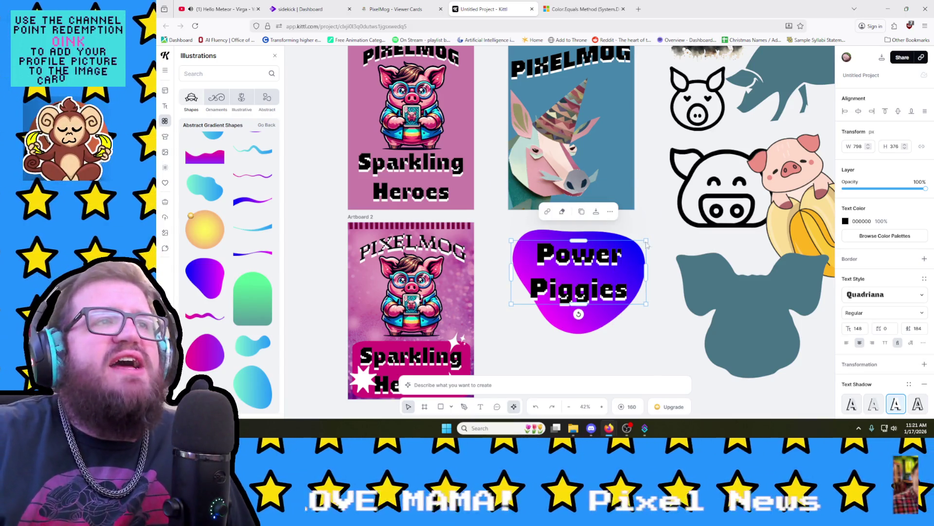
mouse_move(646, 239)
left_mouse_down()
mouse_move(654, 234)
mouse_move(503, 337)
left_mouse_up()
Step: Group the gradient blob with the Power Piggies title and drag the group onto the unicorn card
left_click(649, 226)
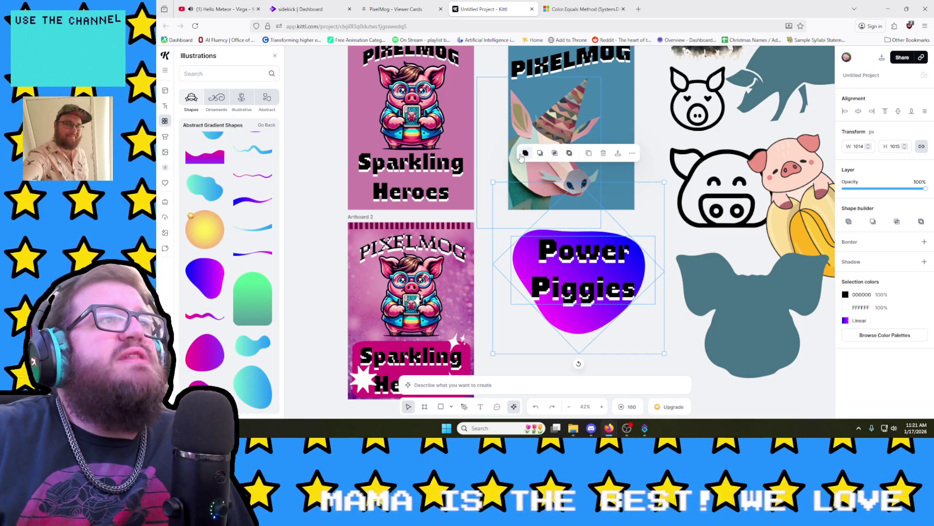
left_click(525, 152)
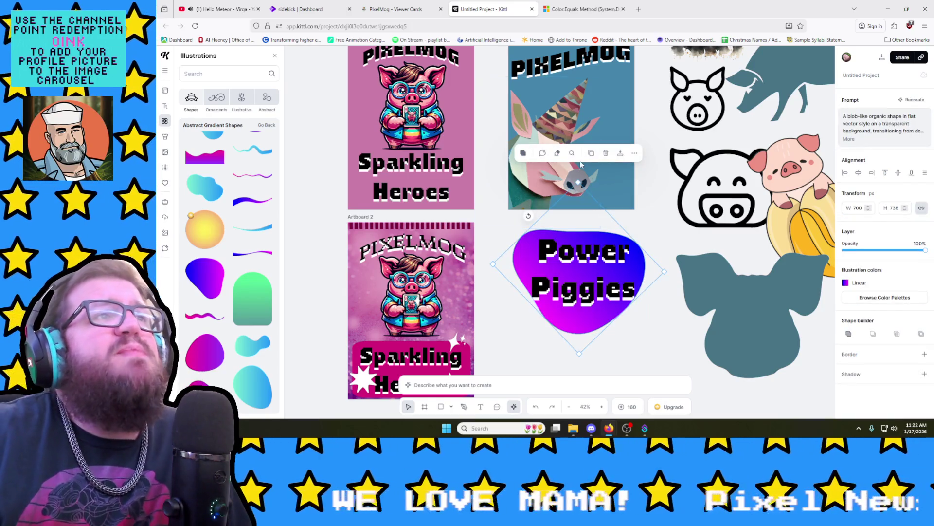
left_click(634, 154)
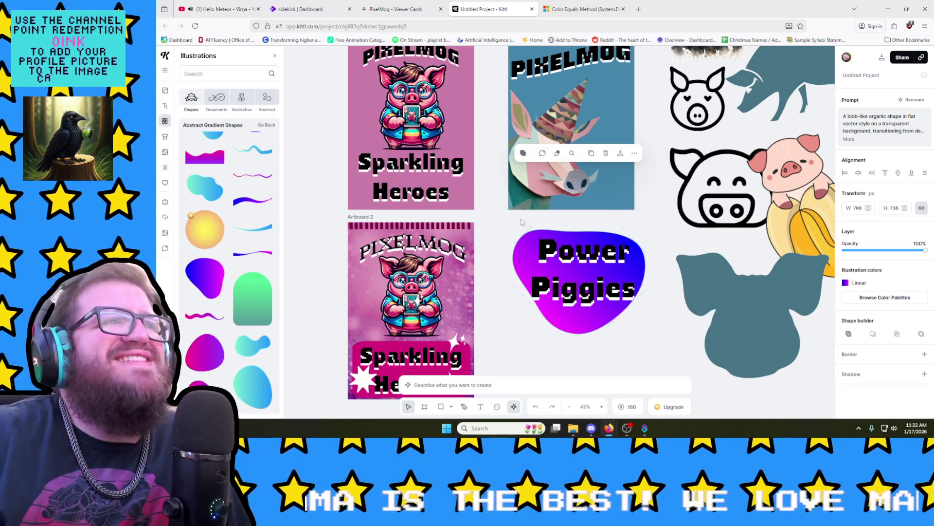
left_click_drag(538, 371, 634, 236)
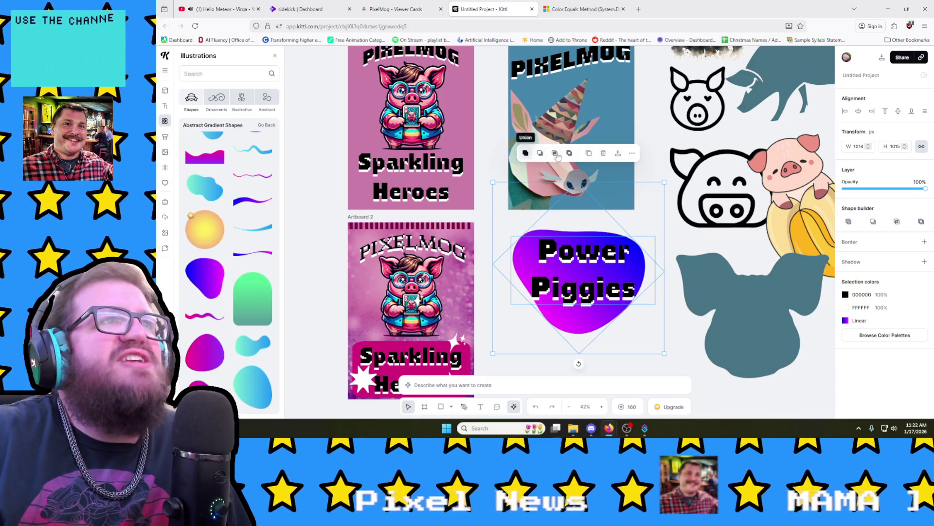
left_click(632, 155)
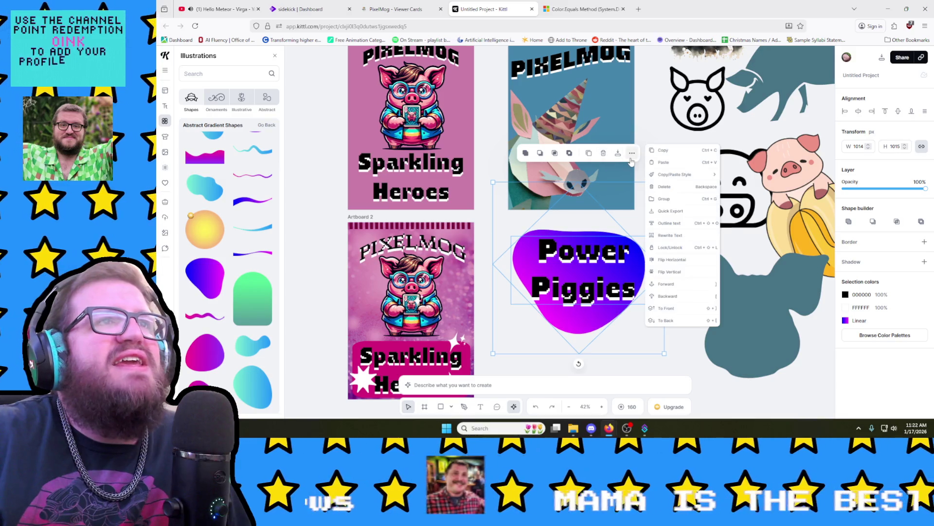
left_click(678, 201)
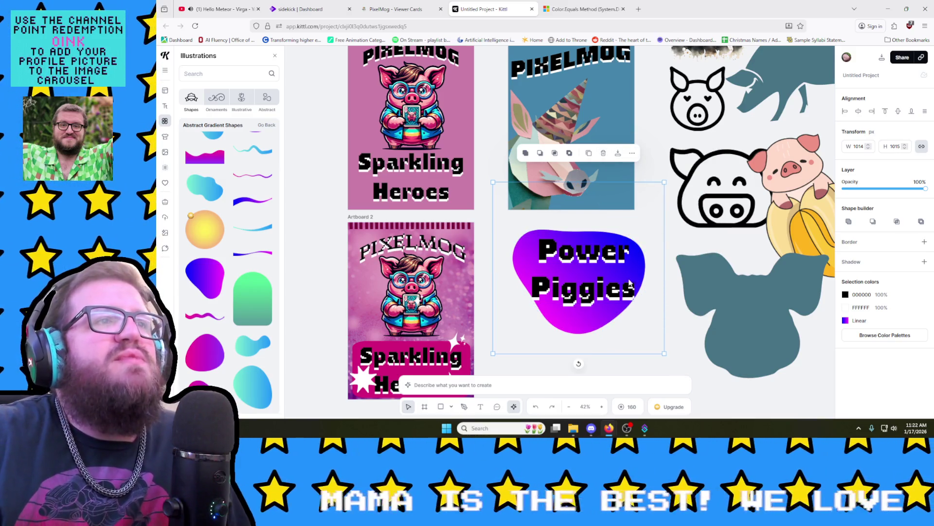
key("Escape")
left_click_drag(550, 221, 533, 115)
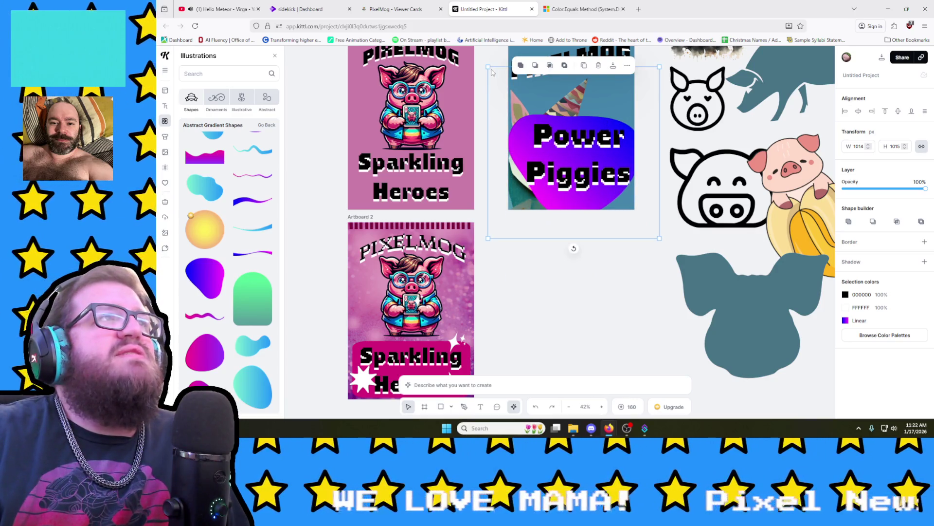
Step: Shrink the Power Piggies group on Artboard 3 and bring it in front of the unicorn artwork
left_click_drag(494, 70, 545, 122)
left_click_drag(584, 175, 566, 174)
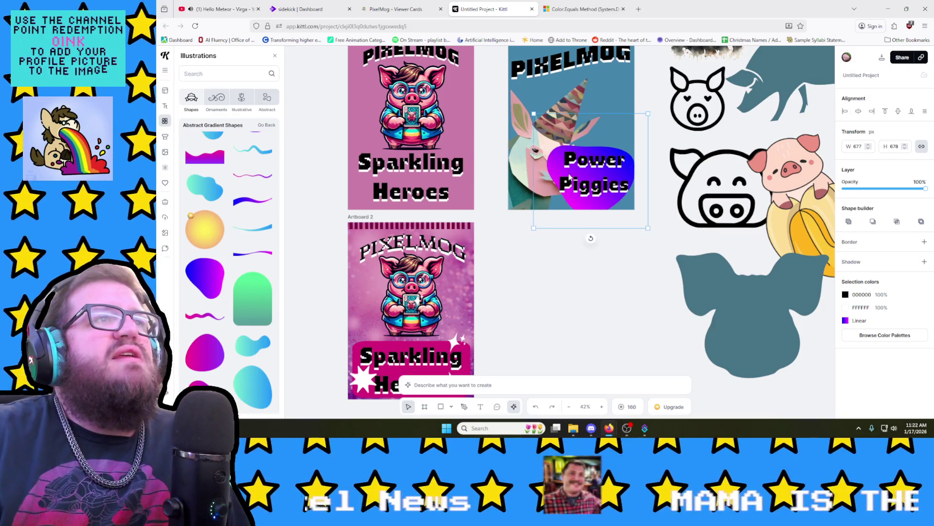
left_click(644, 83)
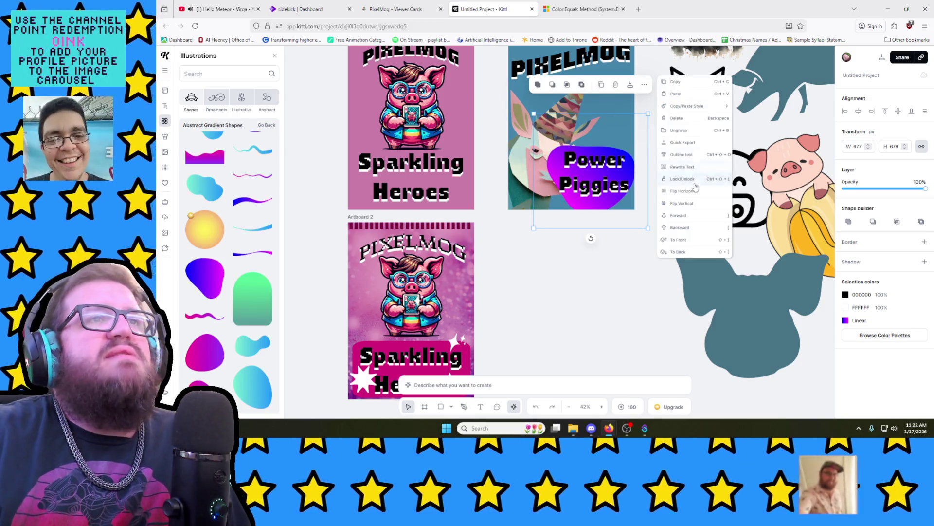
left_click(686, 227)
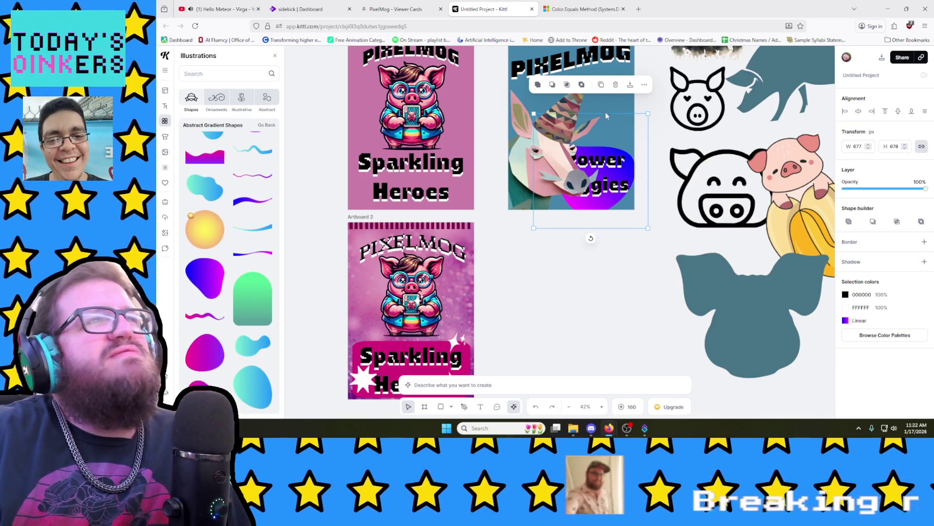
left_click(643, 83)
left_click(682, 218)
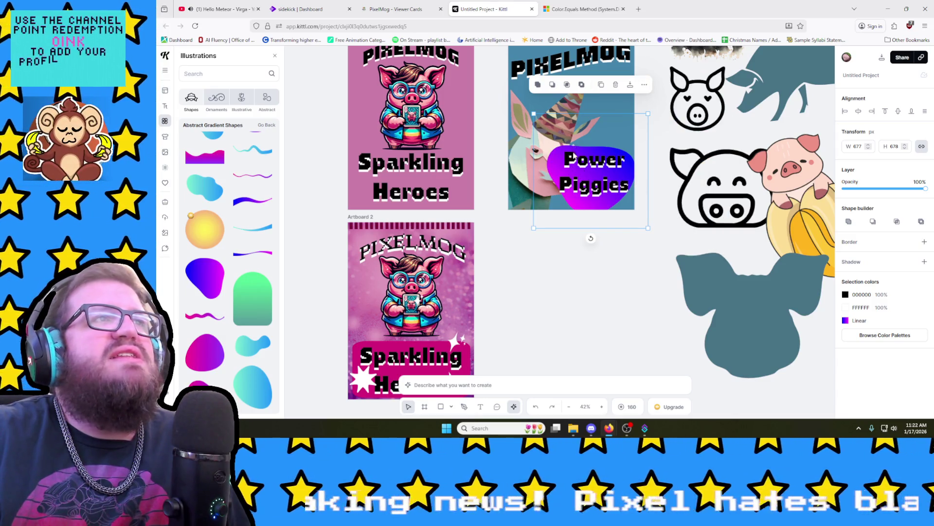
Step: Shrink the badge further and position it beside the unicorn's face on the right side
mouse_move(578, 159)
left_mouse_down()
mouse_move(576, 105)
mouse_move(583, 161)
left_mouse_up()
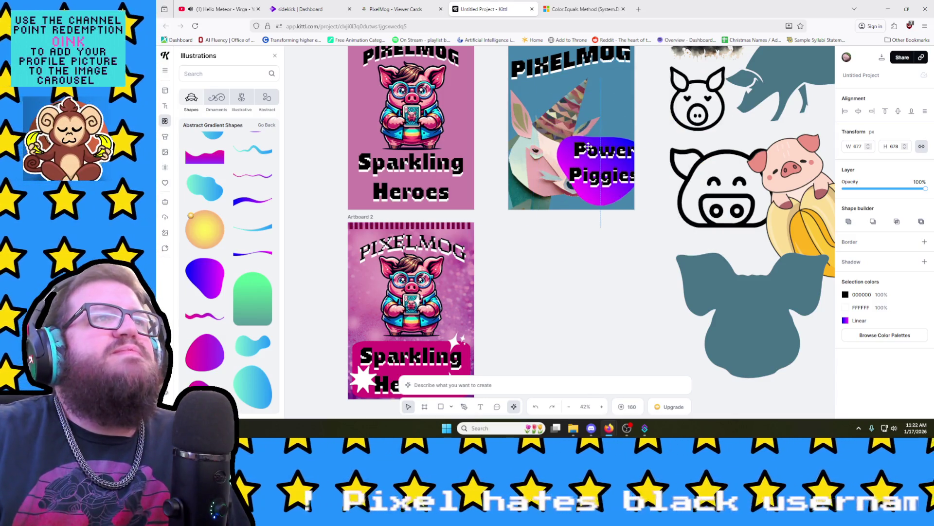
left_click_drag(537, 110, 595, 178)
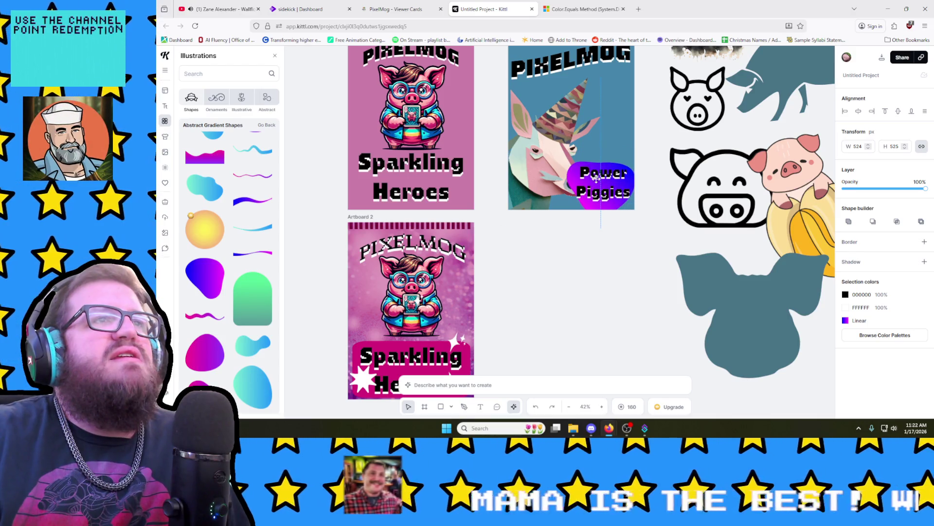
left_click(526, 151)
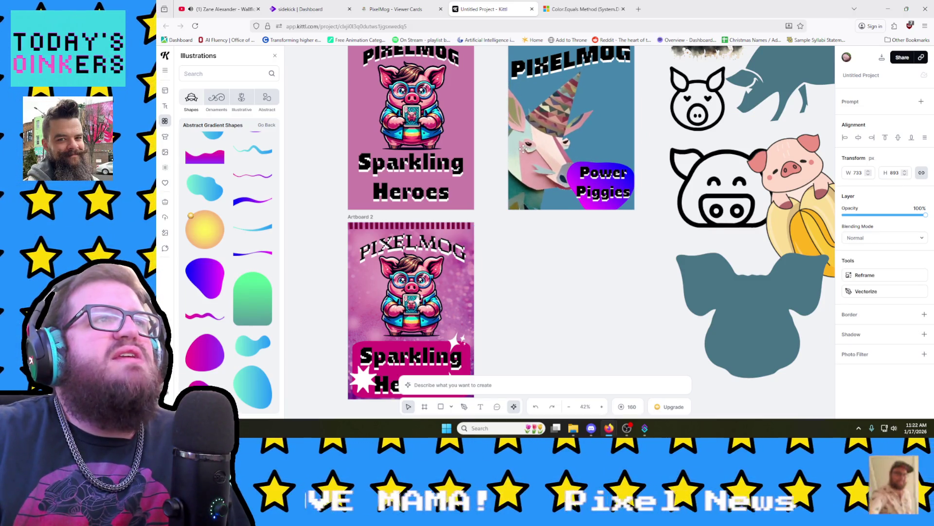
left_click(525, 142)
mouse_move(615, 180)
left_mouse_down()
mouse_move(619, 188)
mouse_move(617, 145)
mouse_move(617, 156)
left_mouse_up()
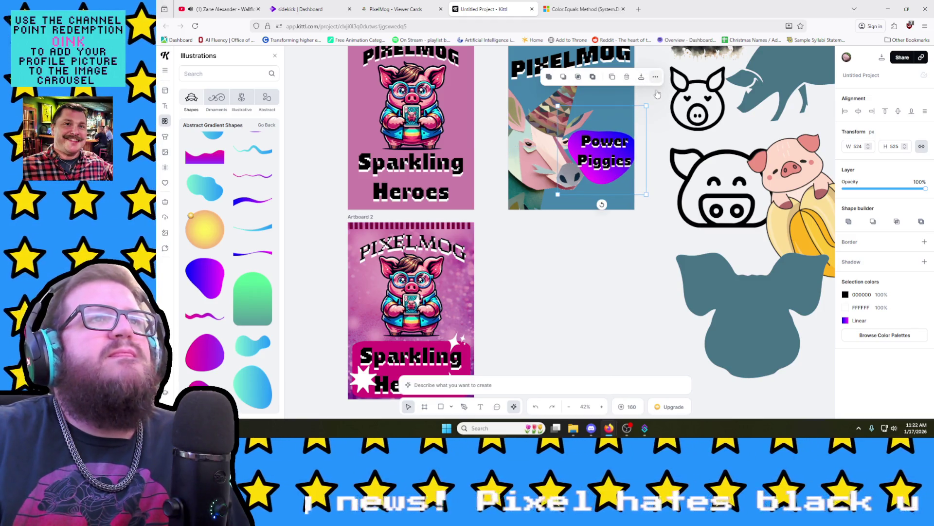
Step: Send the Power Piggies gradient graphic one layer backward so the unicorn overlaps it
left_click(655, 76)
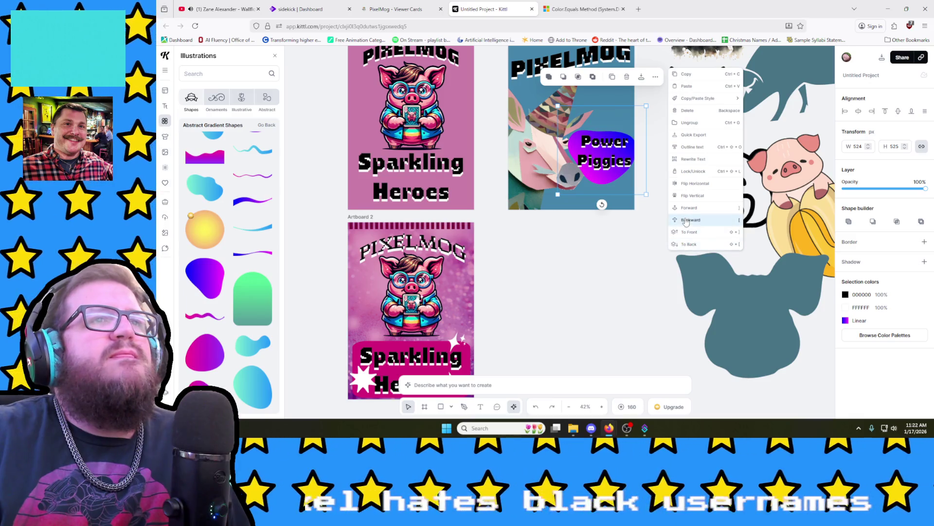
left_click(686, 223)
left_click(618, 247)
scroll(618, 246, "up", 4)
scroll(618, 243, "down", 2)
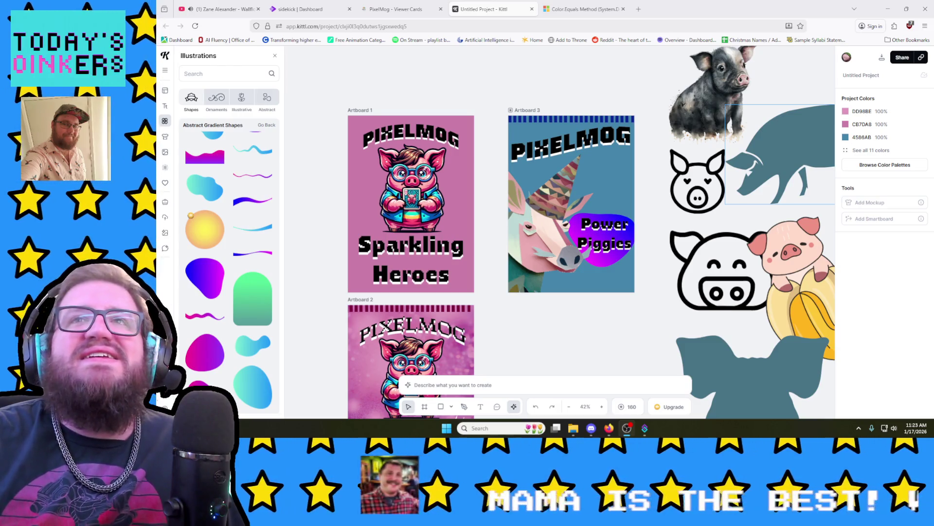
Step: Recolour the magenta end of the badge's linear gradient to a soft lavender blue
left_click(582, 233)
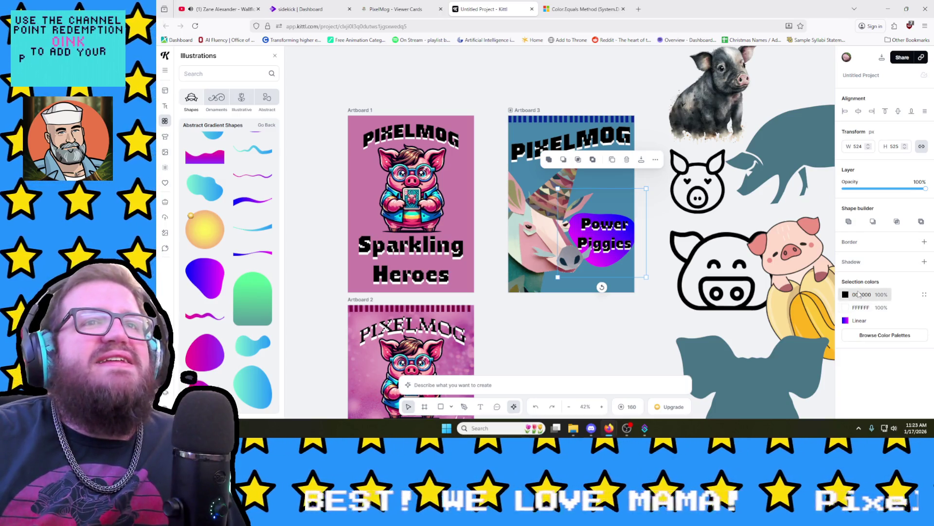
left_click(849, 322)
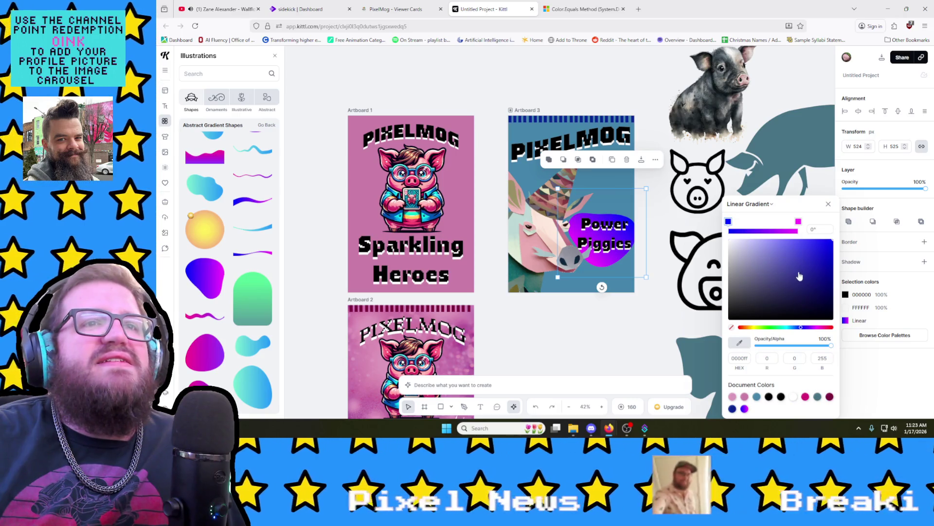
left_click(799, 272)
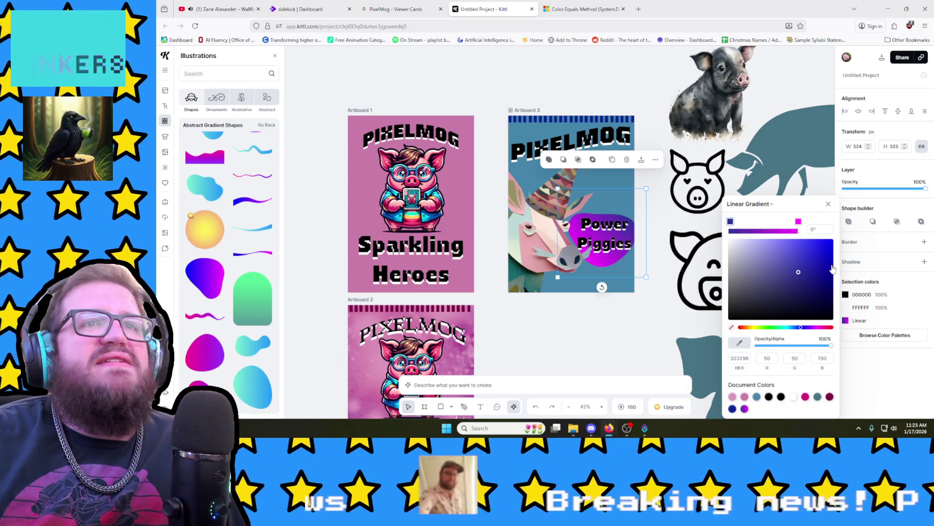
left_click(831, 264)
left_click(816, 327)
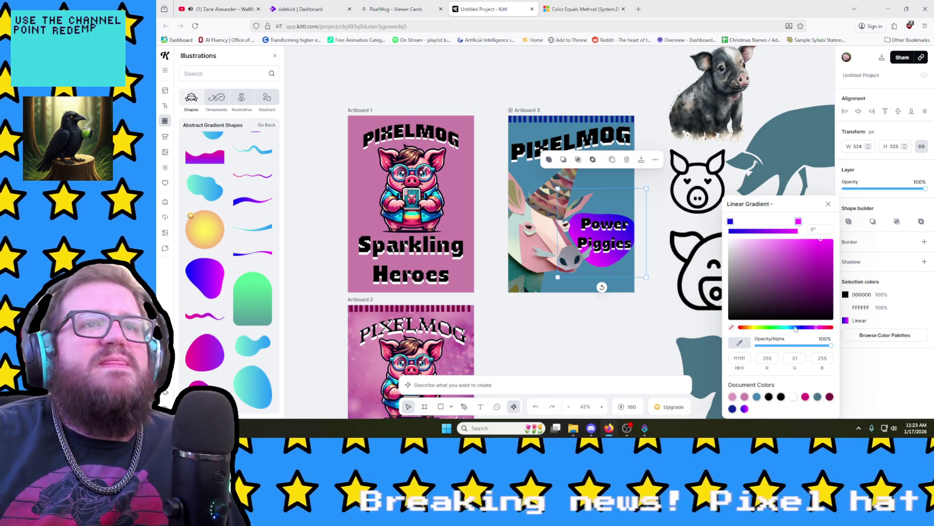
left_click(804, 331)
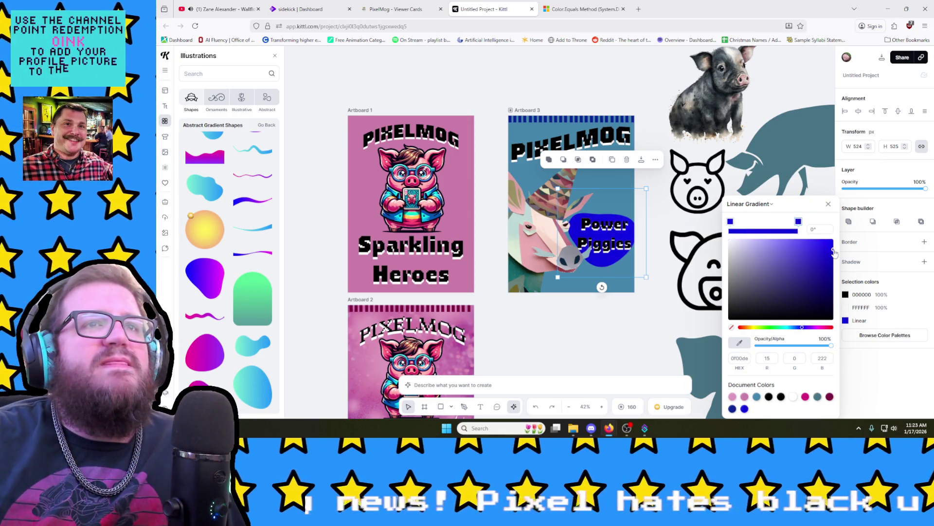
left_click(801, 249)
left_click_drag(802, 248, 765, 245)
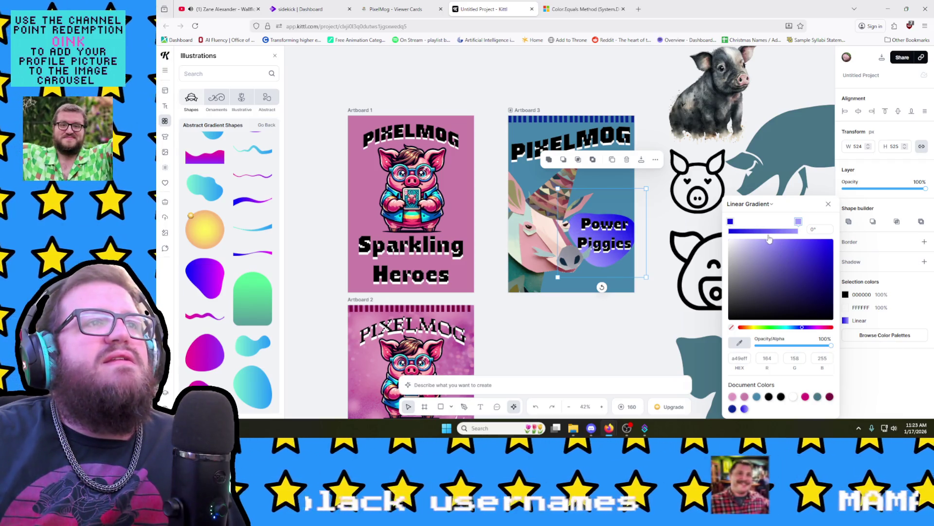
left_click(616, 295)
left_click(562, 154)
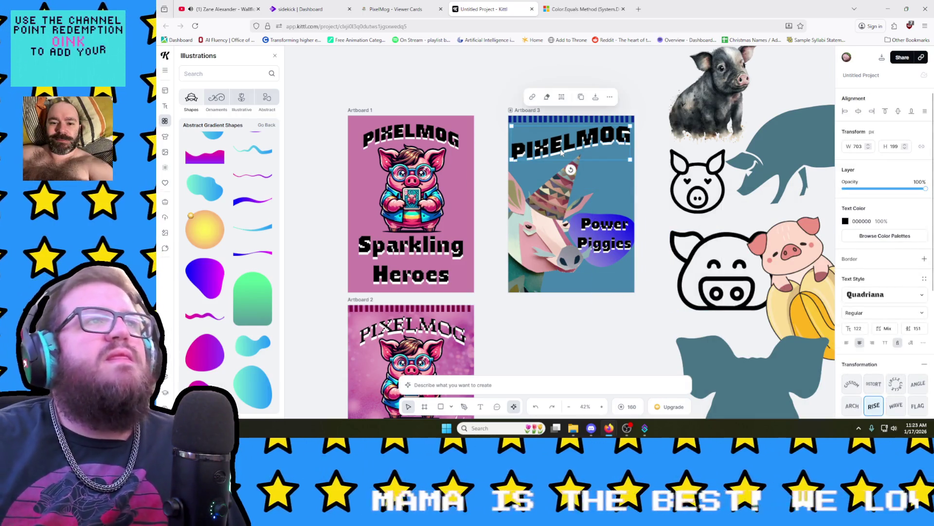
Step: Make the PIXELMOG title and Power Piggies text dark blue and nudge the badge graphic down-right
left_click(845, 221)
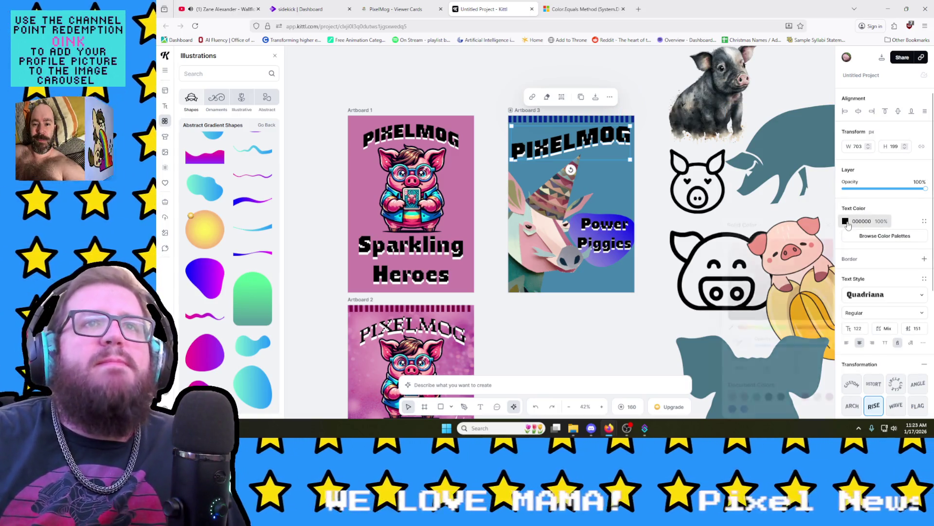
left_click(798, 328)
left_click(827, 273)
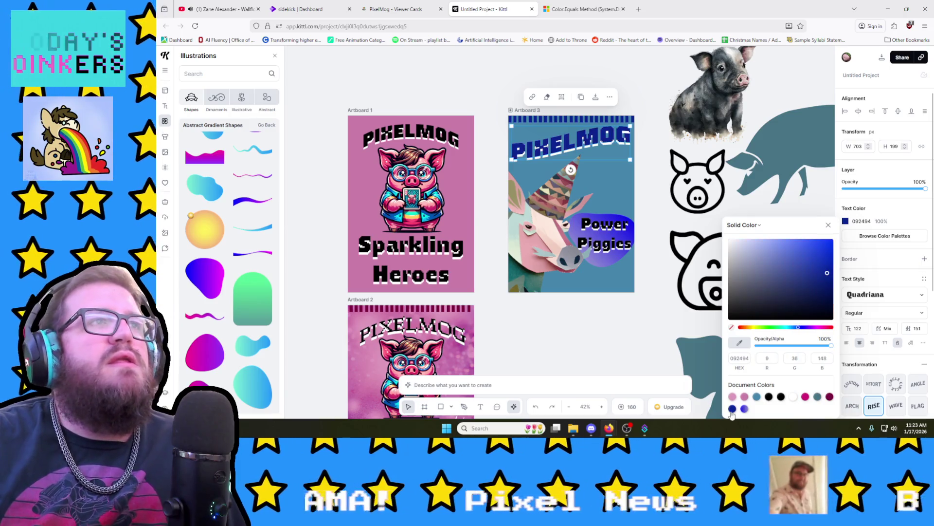
left_click(598, 235)
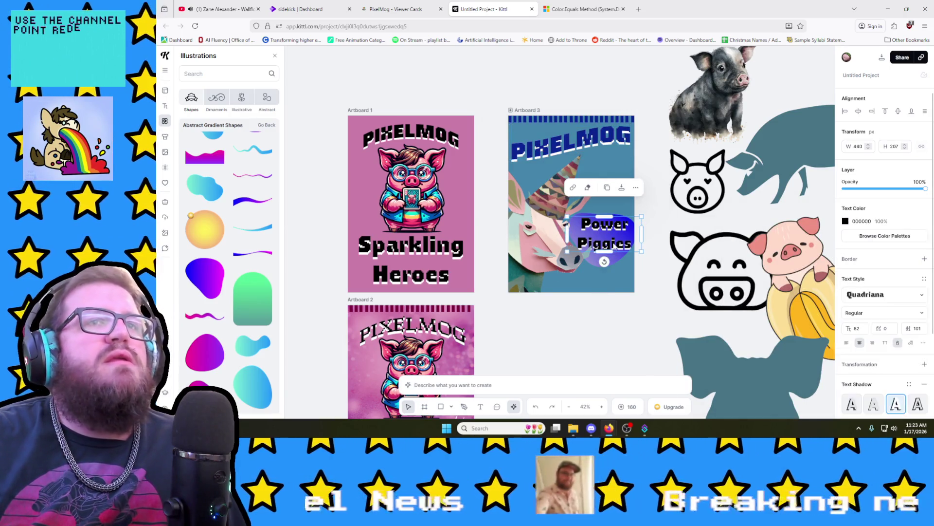
left_click(846, 221)
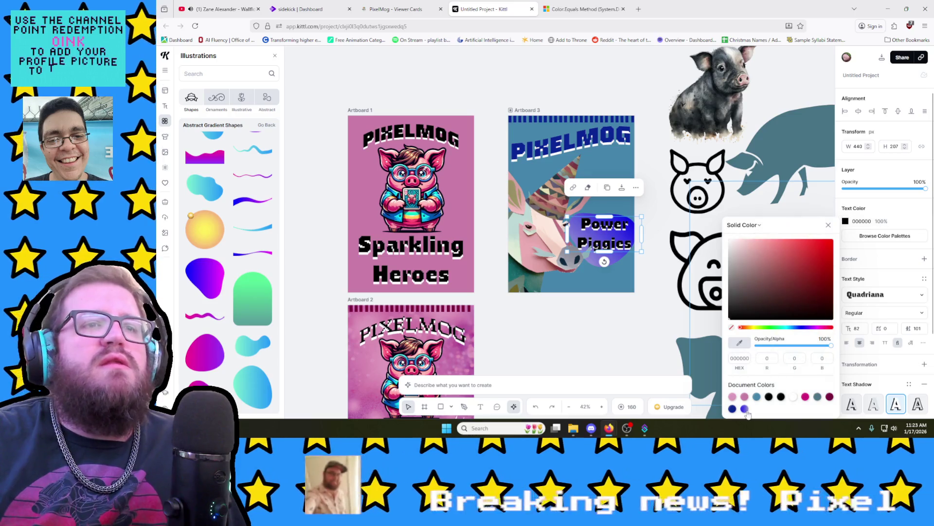
left_click(609, 339)
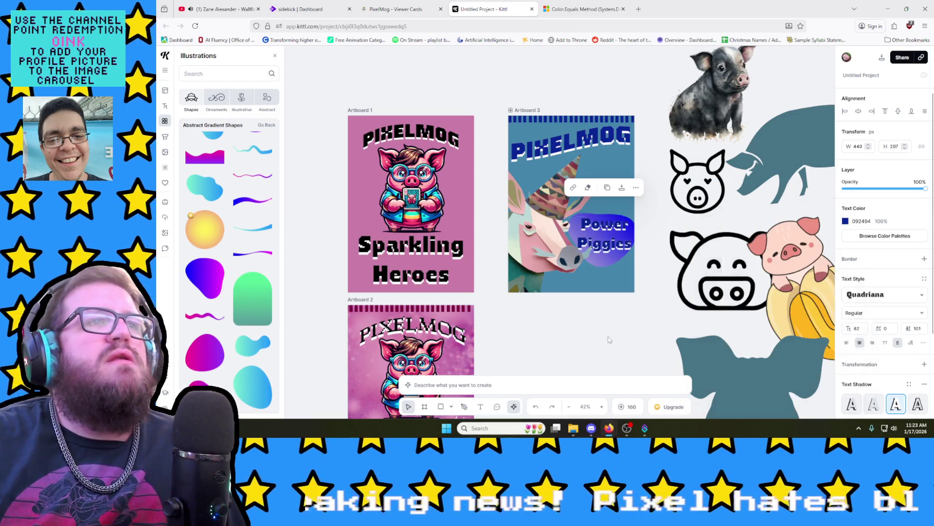
left_click(617, 259)
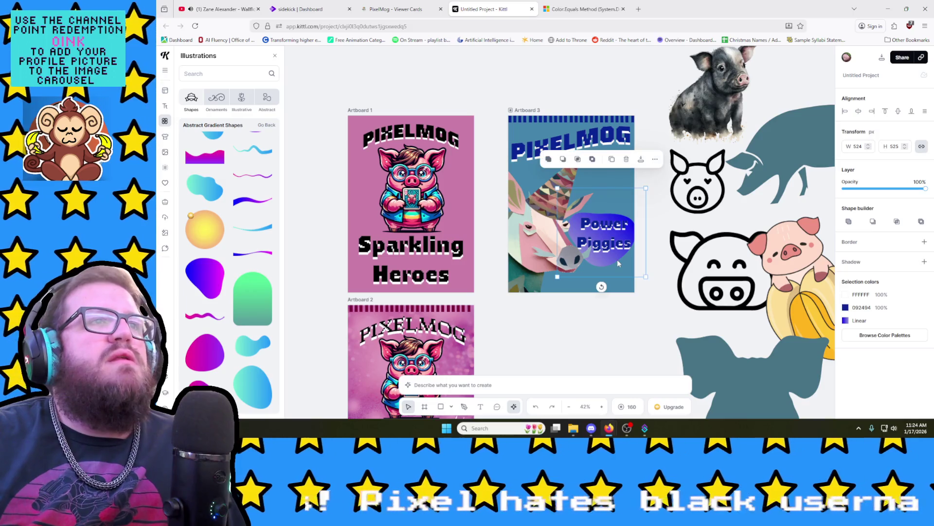
left_click_drag(617, 259, 619, 262)
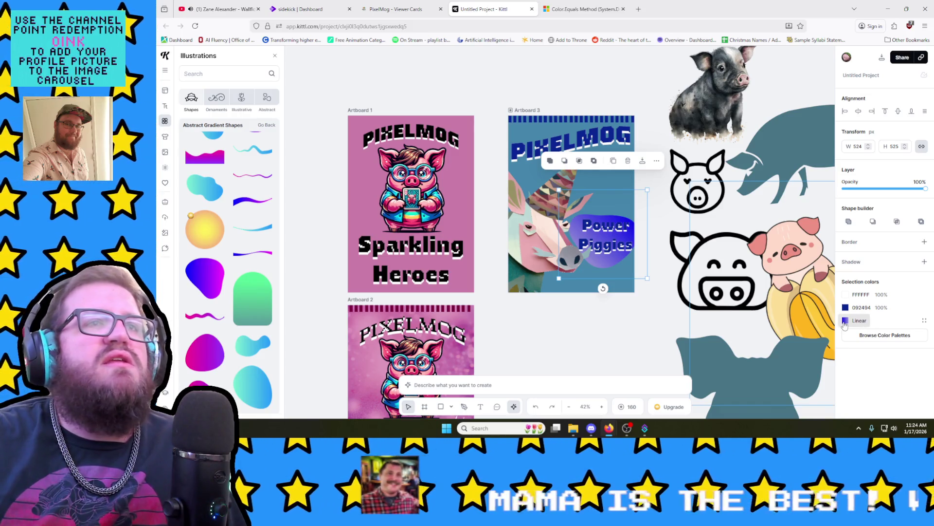
Step: Rework the badge gradient stops, trying pink document colours and a muted teal-blue
left_click(845, 321)
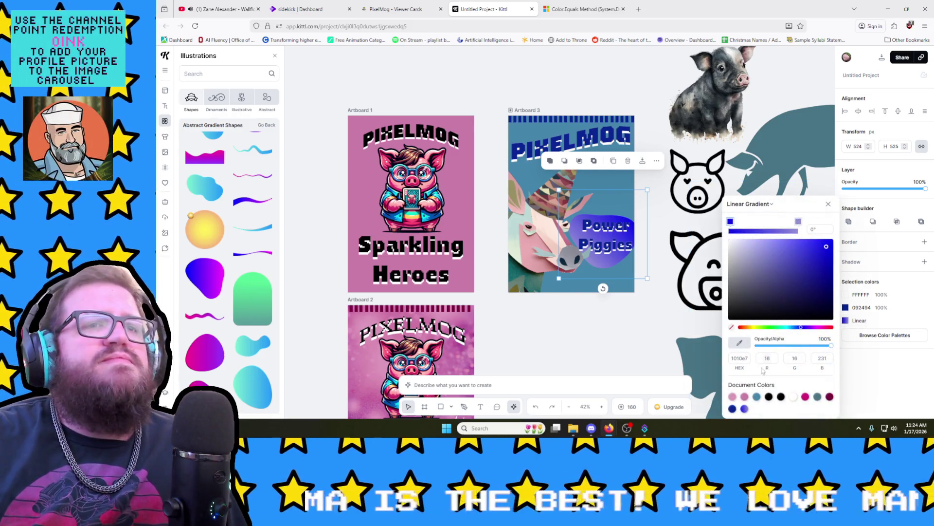
left_click(745, 397)
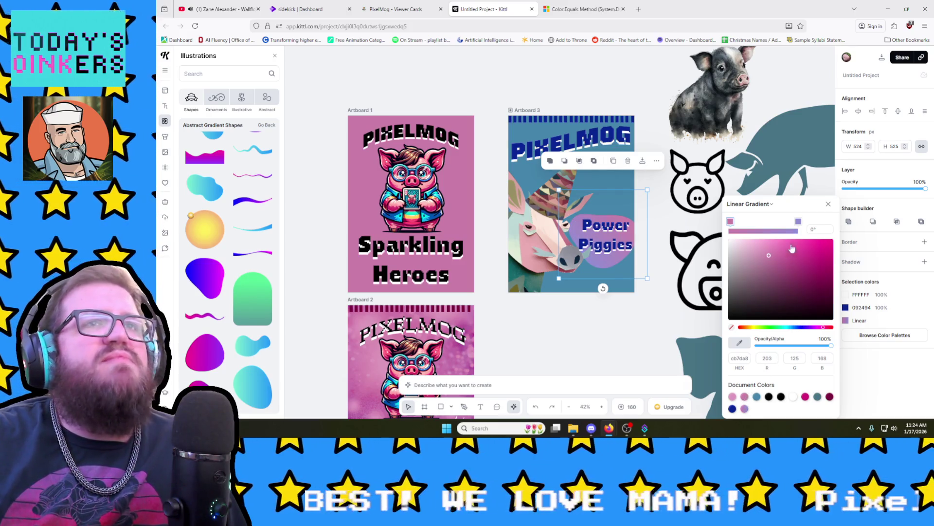
left_click(799, 222)
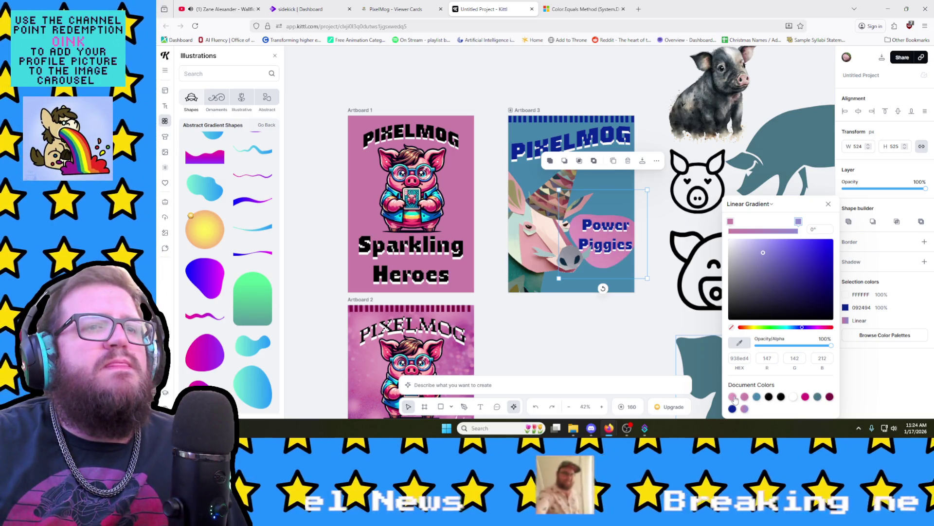
left_click(733, 396)
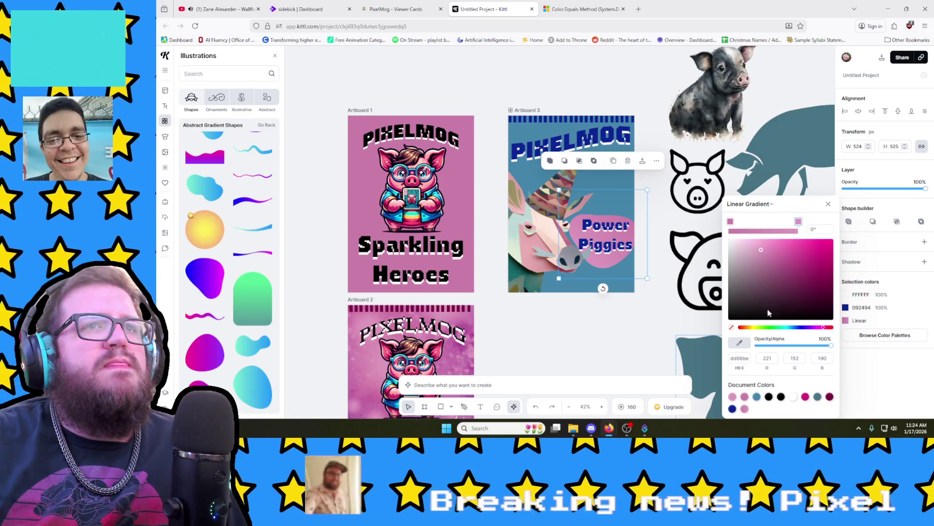
mouse_move(777, 255)
left_mouse_down()
mouse_move(782, 261)
mouse_move(760, 249)
left_mouse_up()
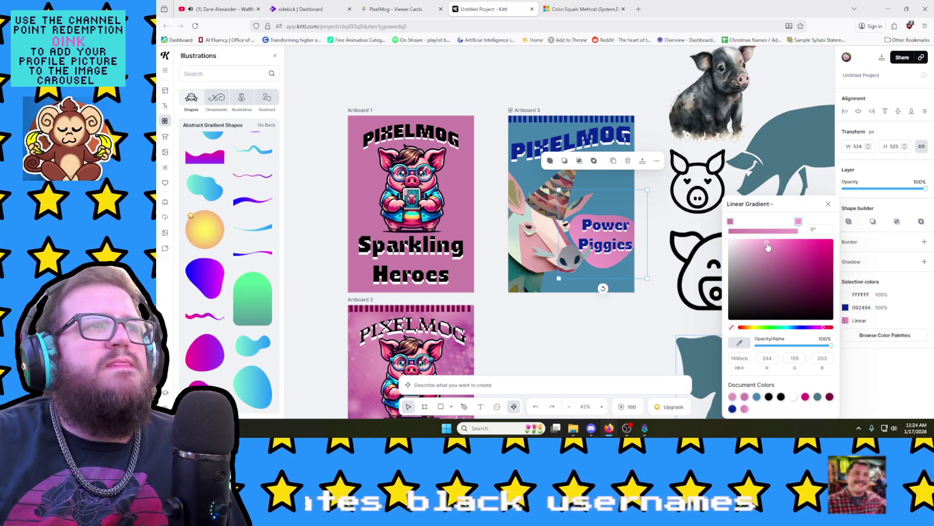
left_click(734, 222)
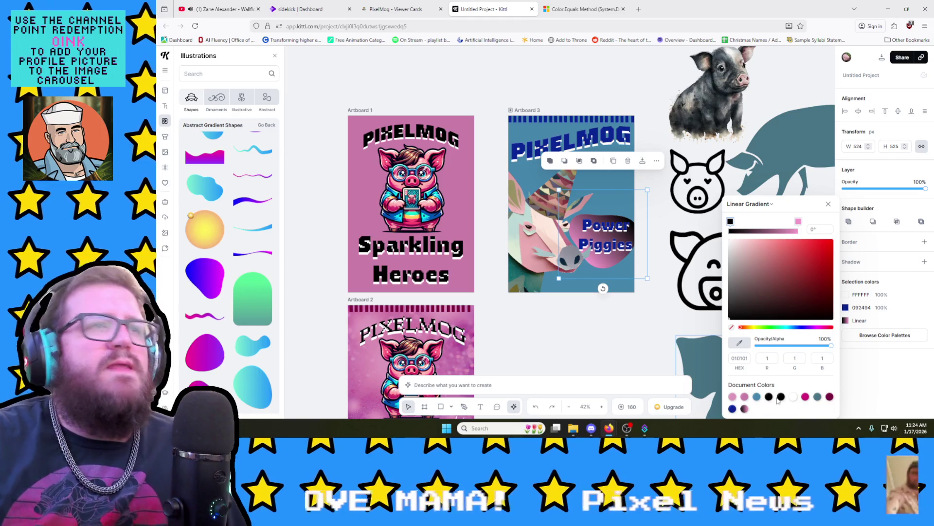
left_click(756, 396)
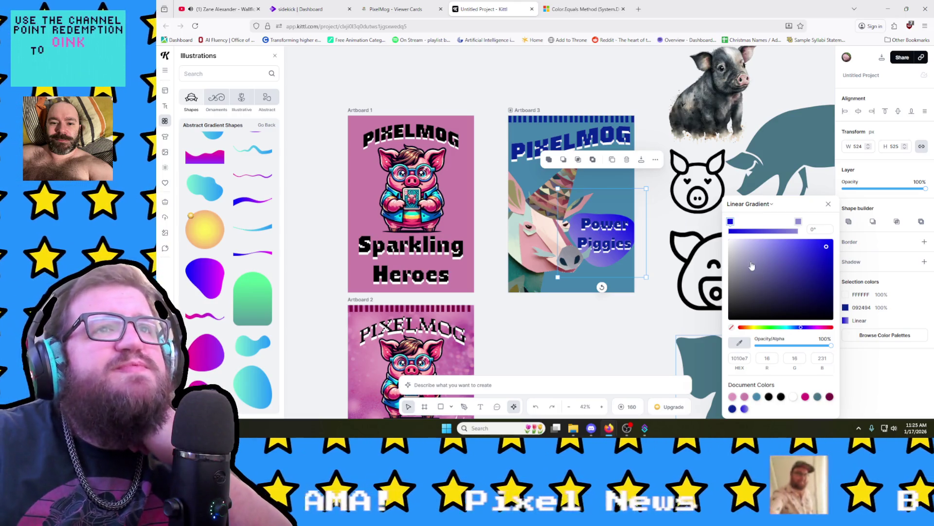
left_click(795, 328)
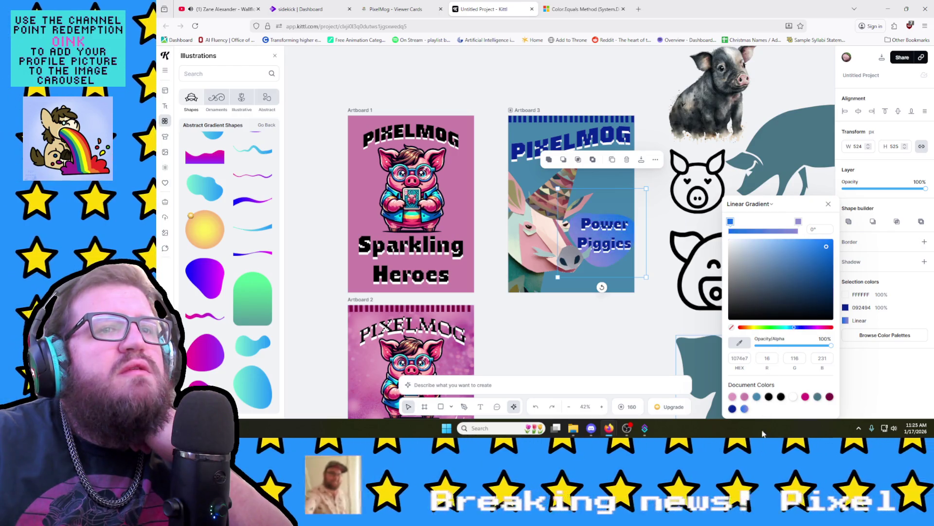
left_click(811, 265)
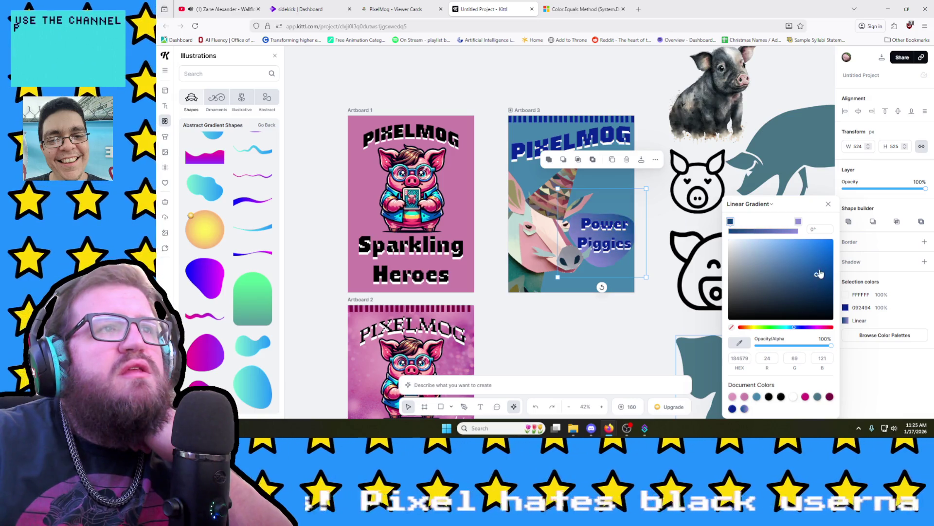
Step: Soften one stop to light pink and set the other to dark blue-grey 223141
left_click(799, 221)
left_click(801, 263)
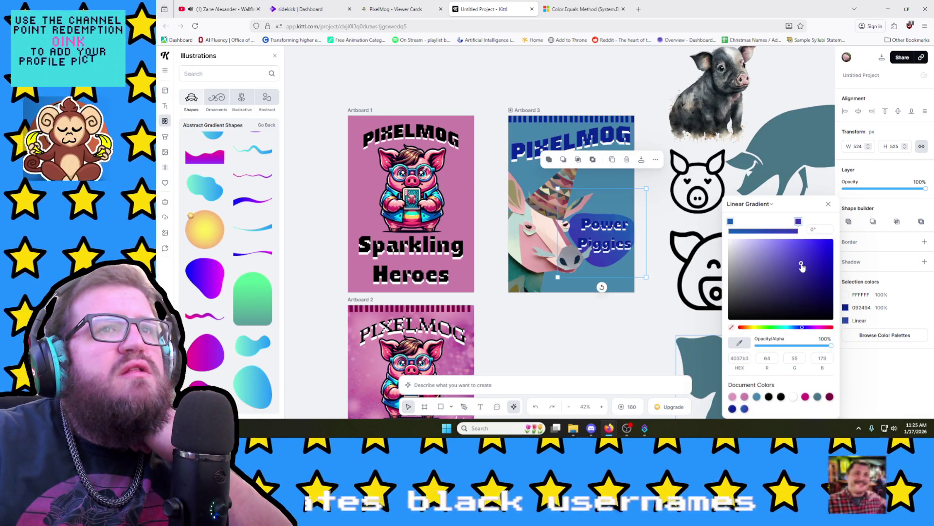
mouse_move(802, 327)
left_mouse_down()
mouse_move(783, 332)
mouse_move(816, 329)
left_mouse_up()
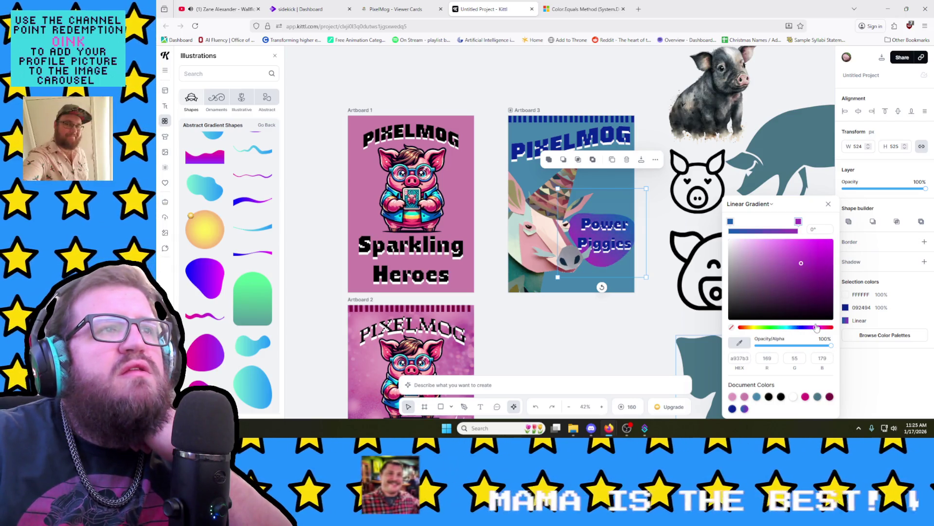
left_click(810, 245)
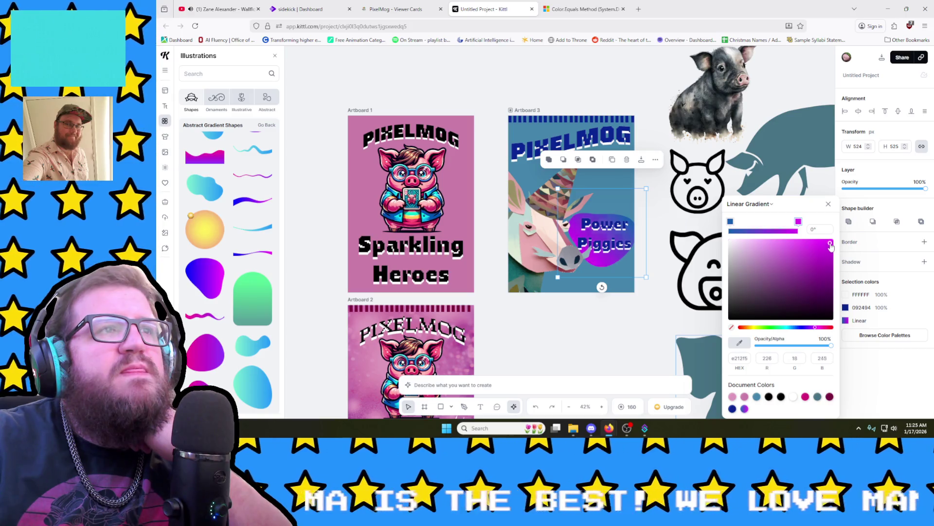
left_click_drag(806, 248, 780, 251)
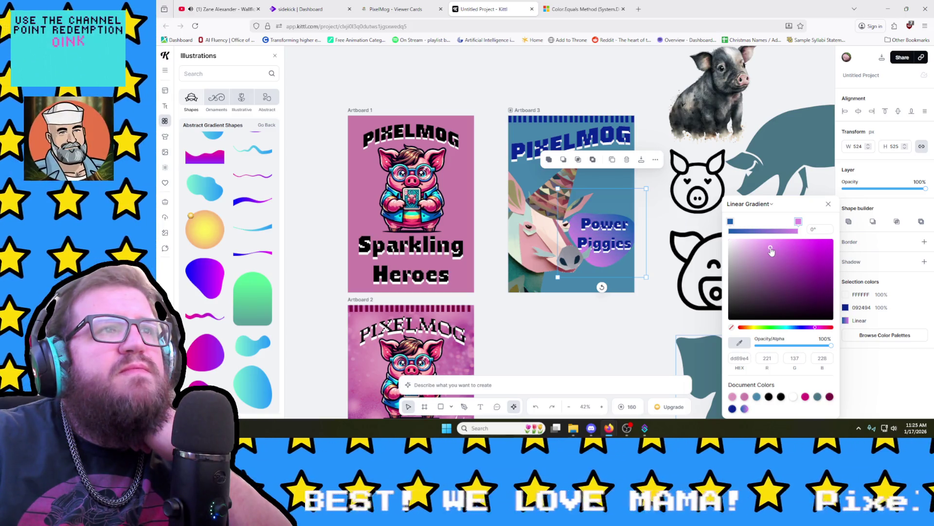
left_click(732, 222)
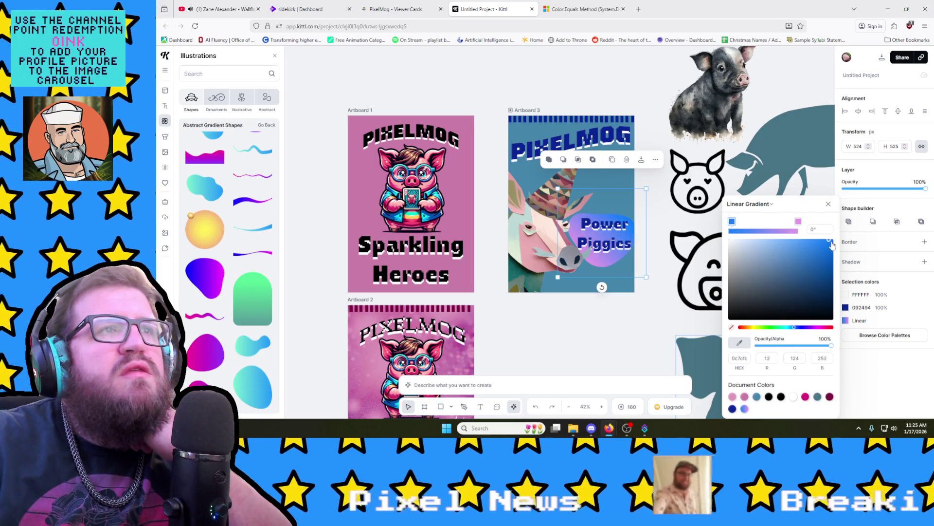
left_click_drag(831, 244, 831, 238)
left_click_drag(732, 320, 794, 266)
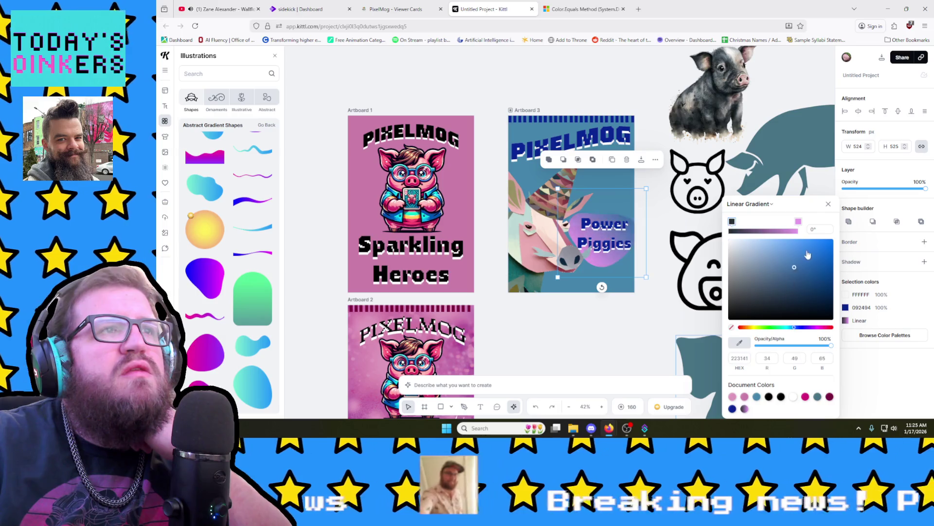
key("Escape")
key("Escape")
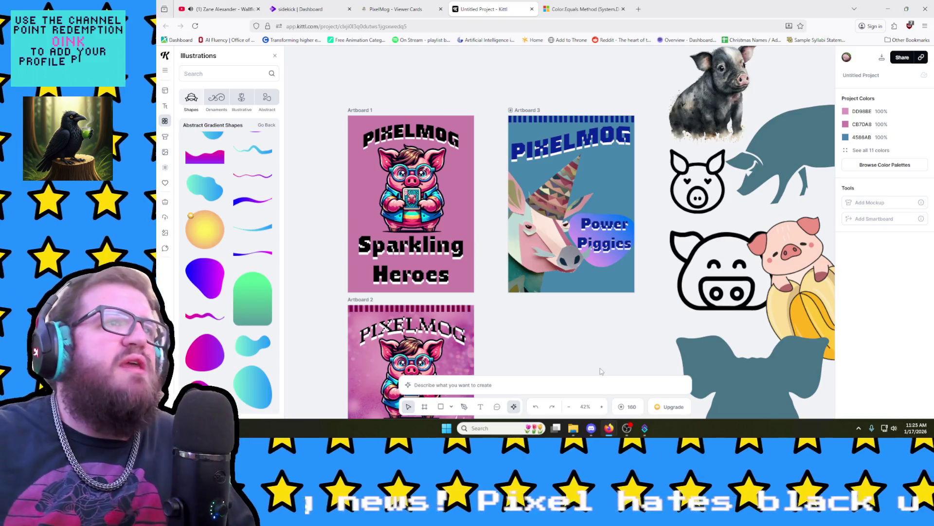
Step: Enlarge the Power Piggies text to size 90 and nudge it up slightly on its badge
left_click(597, 241)
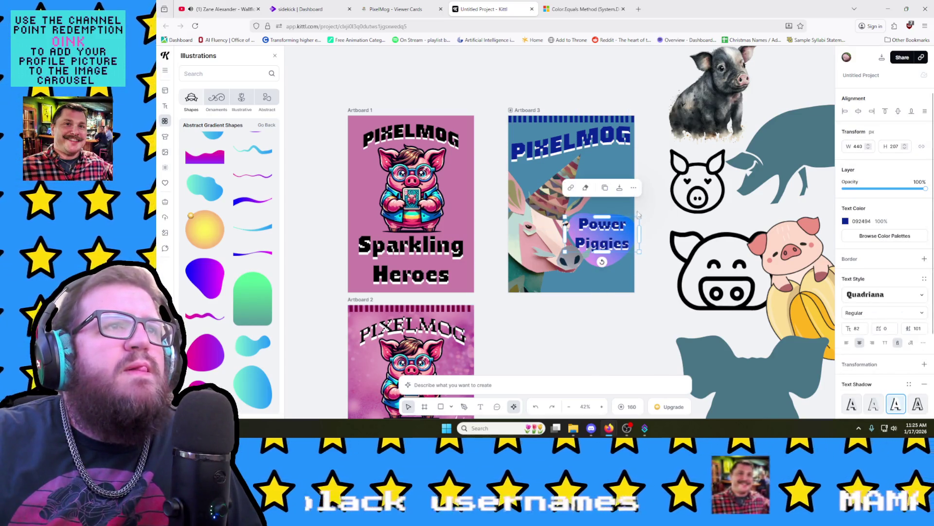
left_click_drag(643, 215, 647, 211)
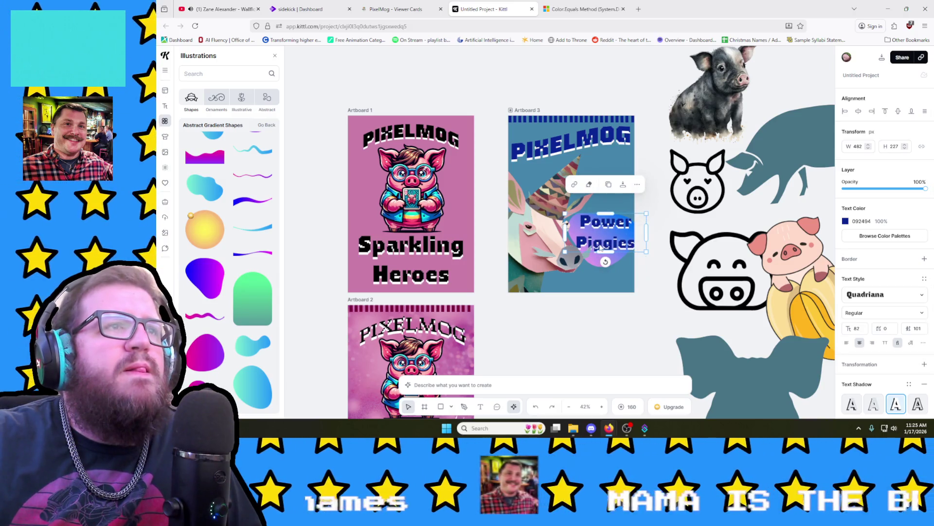
left_click_drag(594, 244, 595, 243)
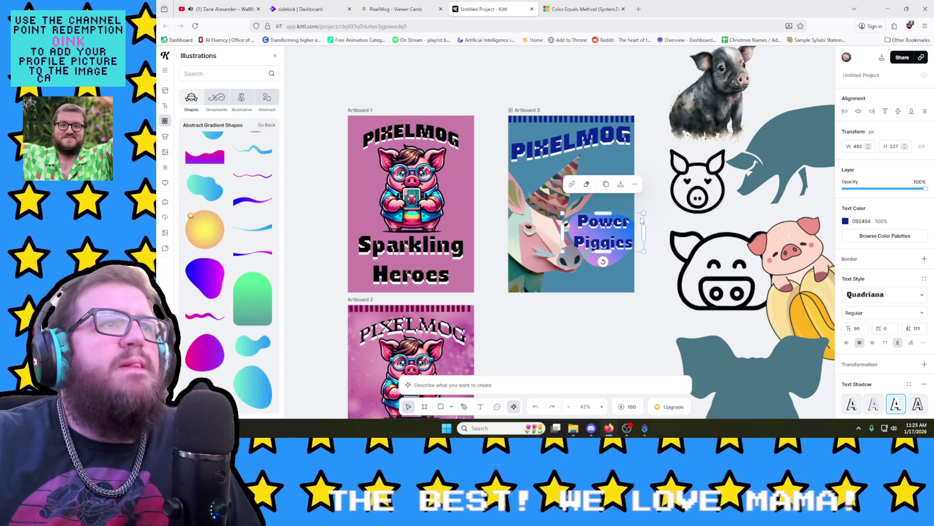
left_click(659, 202)
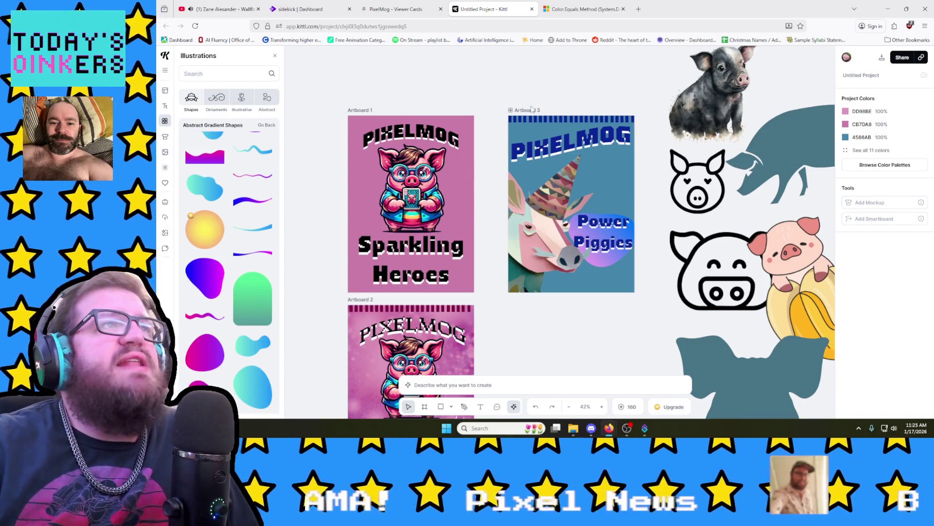
left_click(547, 121)
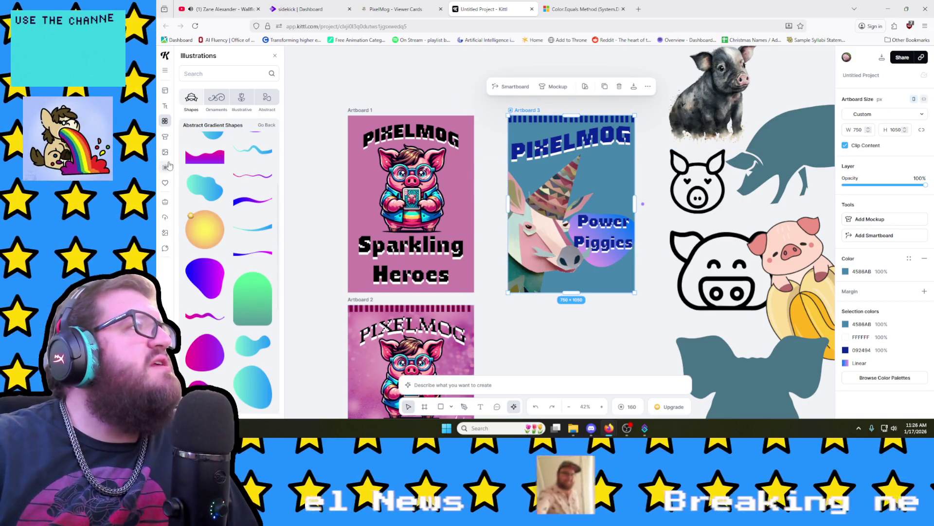
Step: Try a grainy texture from the Textures library on Artboard 3 and undo it
left_click(165, 167)
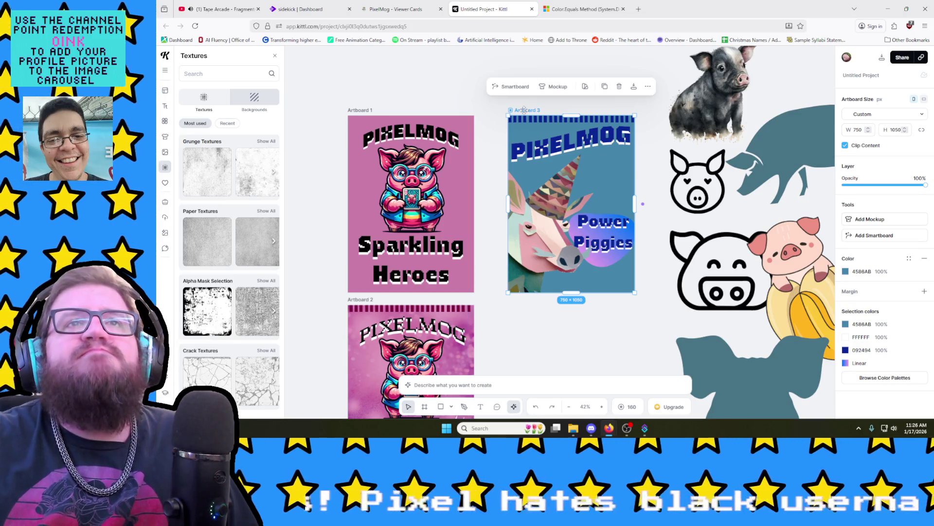
left_click(646, 89)
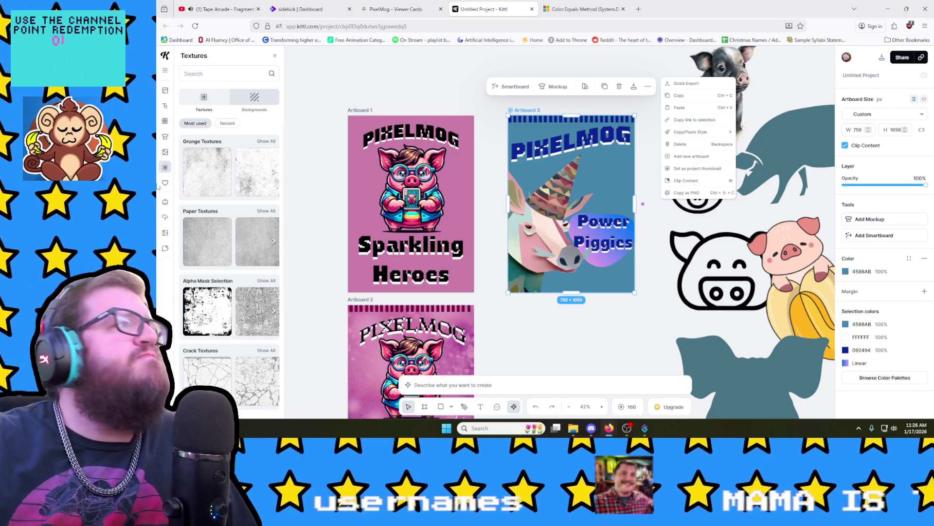
left_click(208, 223)
mouse_move(207, 172)
left_mouse_down()
mouse_move(228, 174)
mouse_move(207, 173)
left_mouse_up()
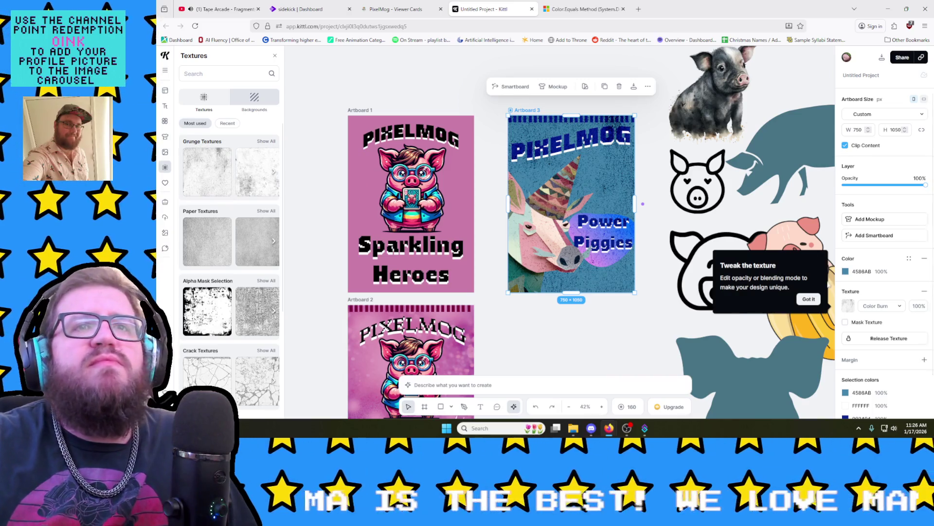
left_click(848, 307)
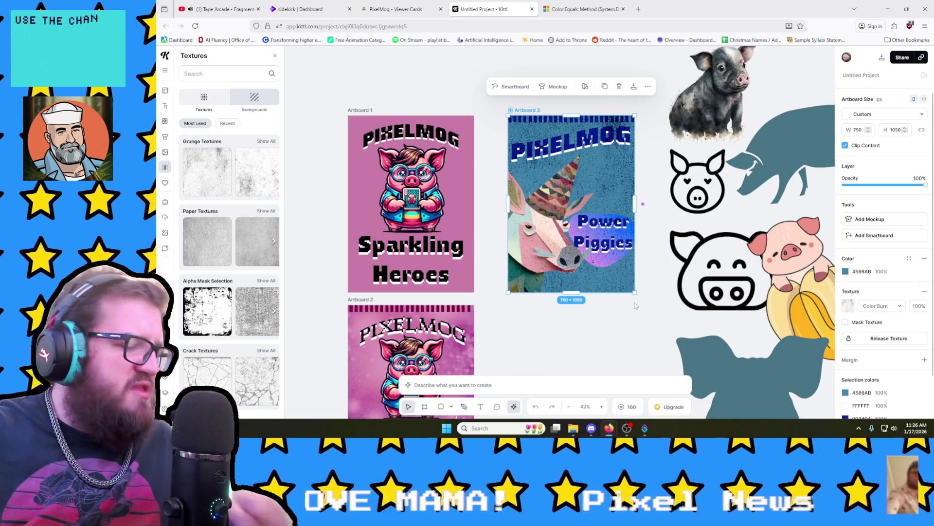
key("ctrl+z")
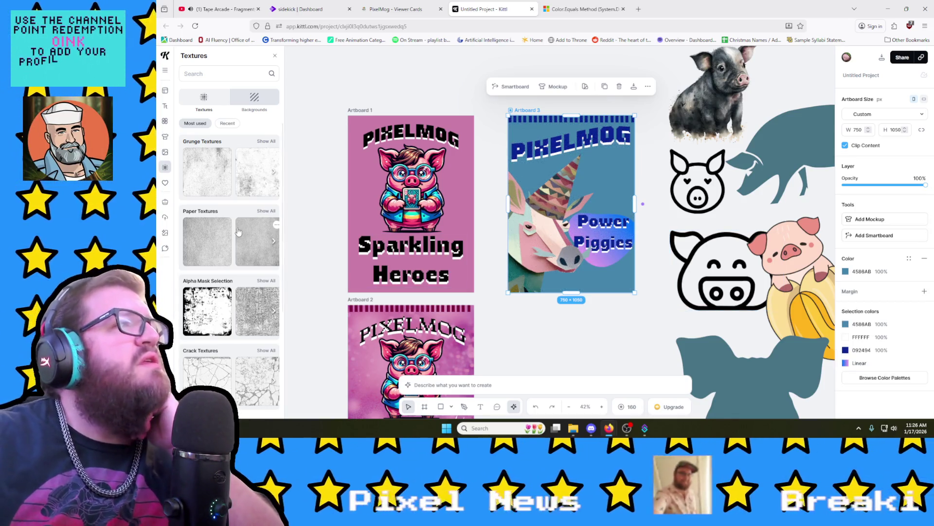
scroll(235, 248, "down", 1)
scroll(244, 219, "down", 1)
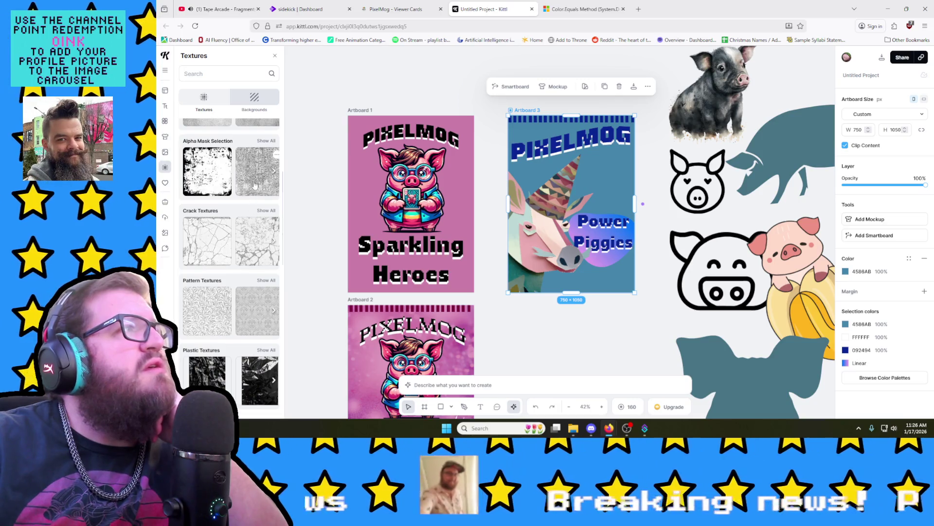
scroll(254, 201, "down", 2)
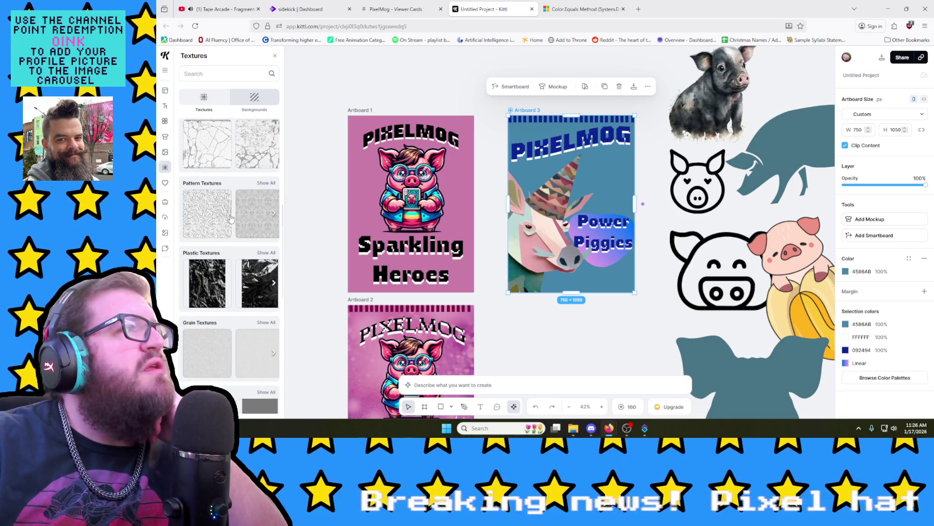
Step: Apply the leafy pattern texture with Soft Light blending, toggle masking off, and release it as its own layer
left_click(231, 217)
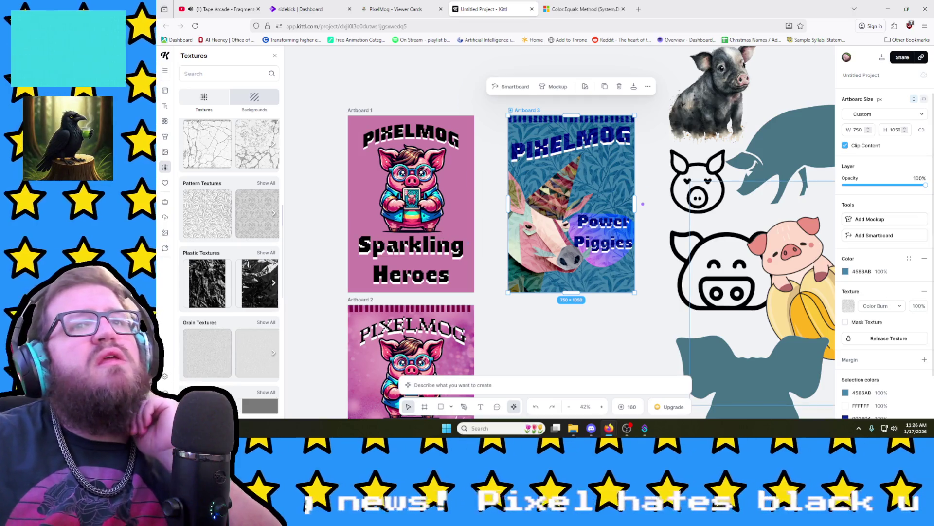
left_click(875, 310)
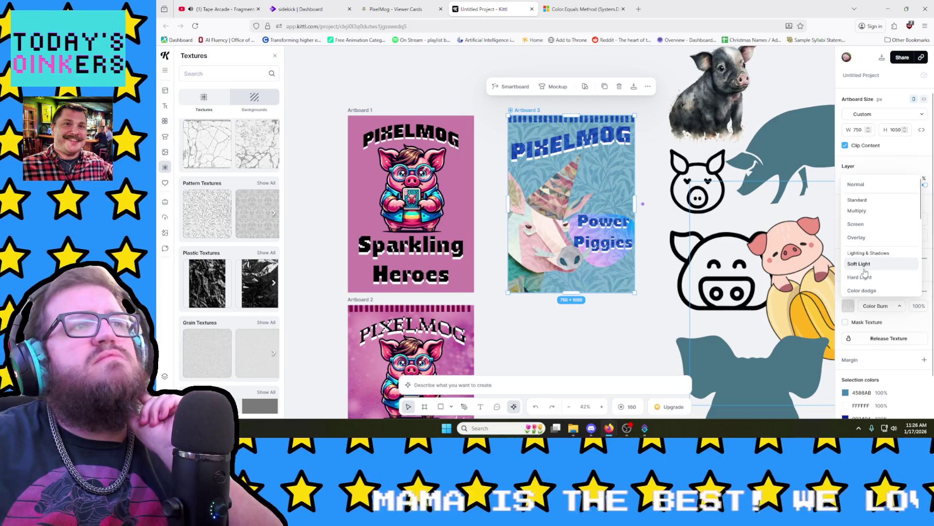
left_click(861, 283)
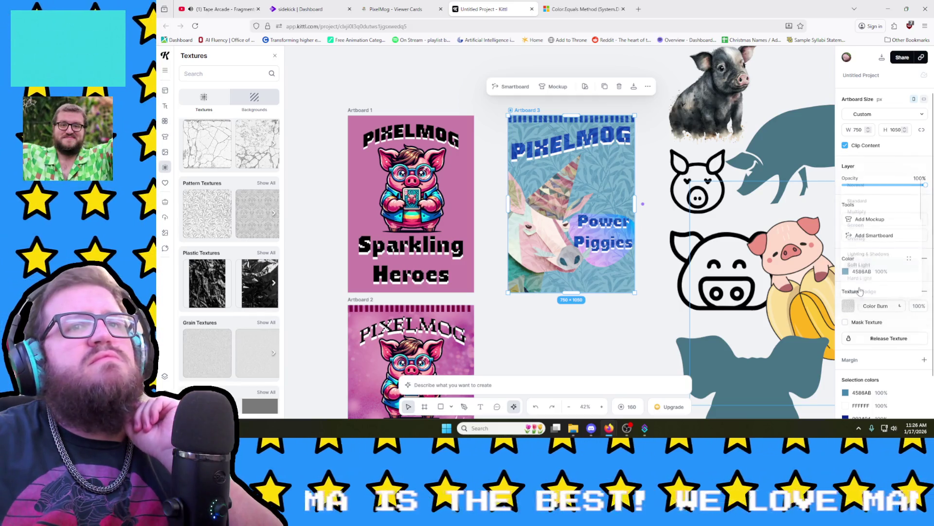
left_click(846, 323)
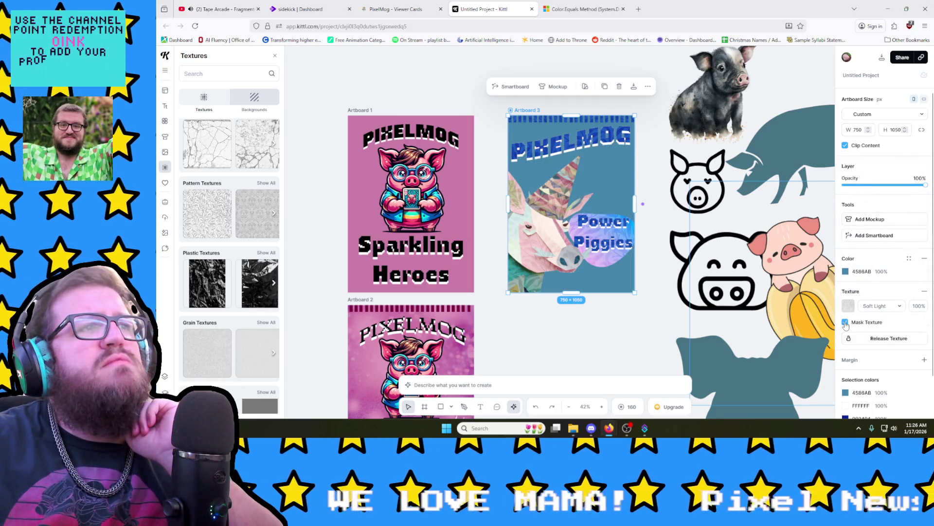
left_click(846, 323)
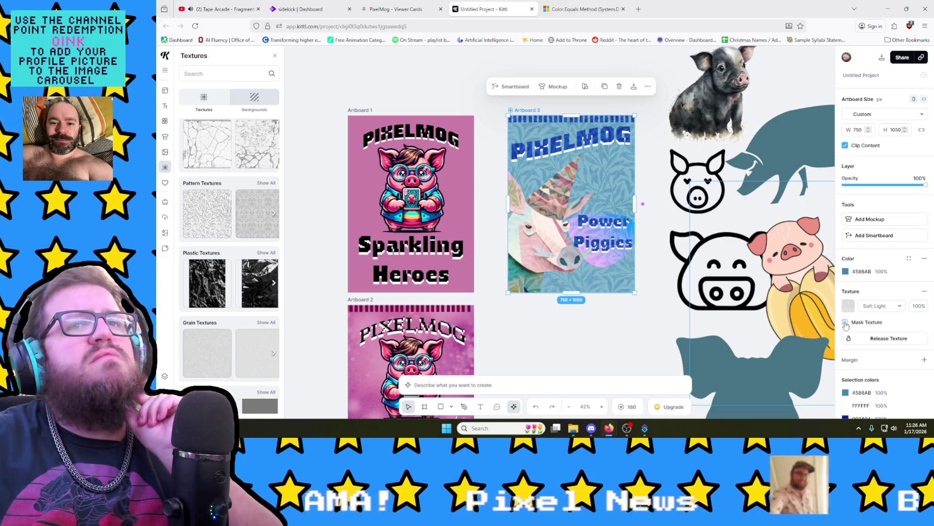
left_click(889, 338)
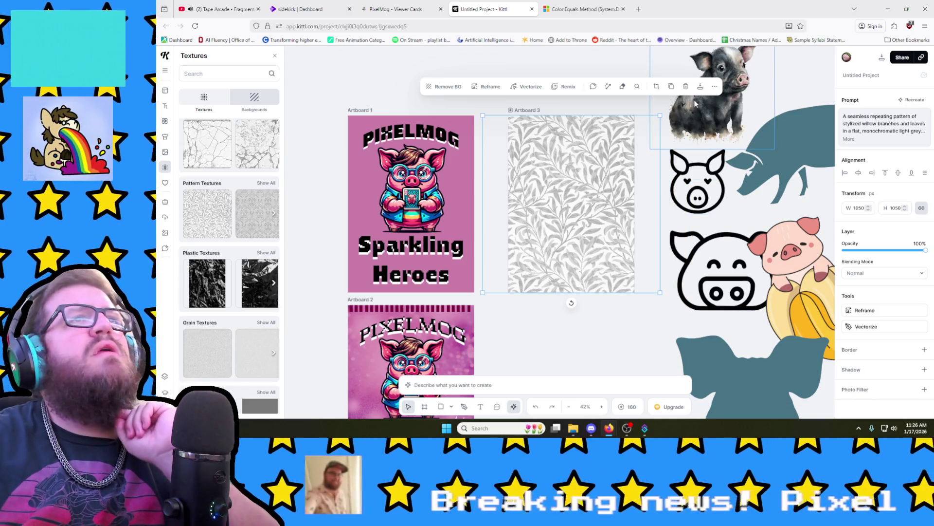
Step: Delete the detached grey leaf layer from Artboard 3 and select Artboard 2
left_click(687, 87)
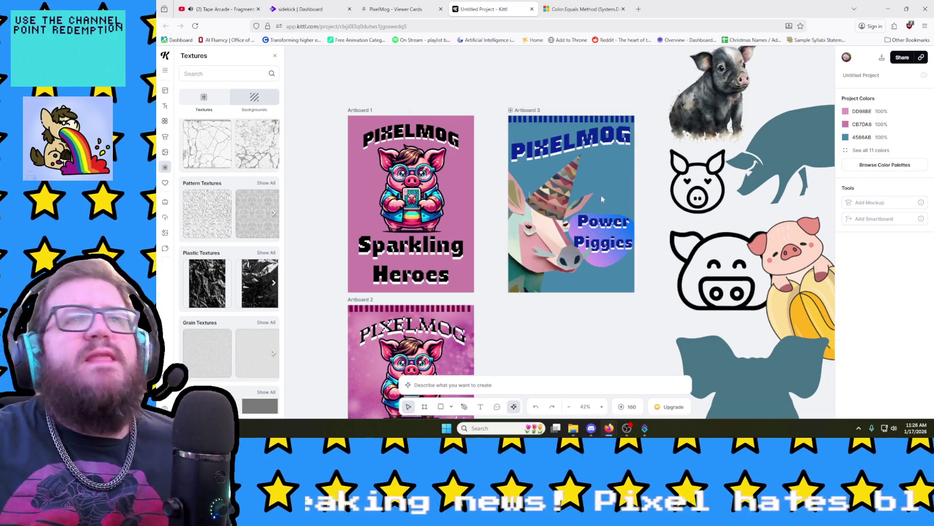
scroll(345, 252, "down", 3)
scroll(451, 179, "up", 1)
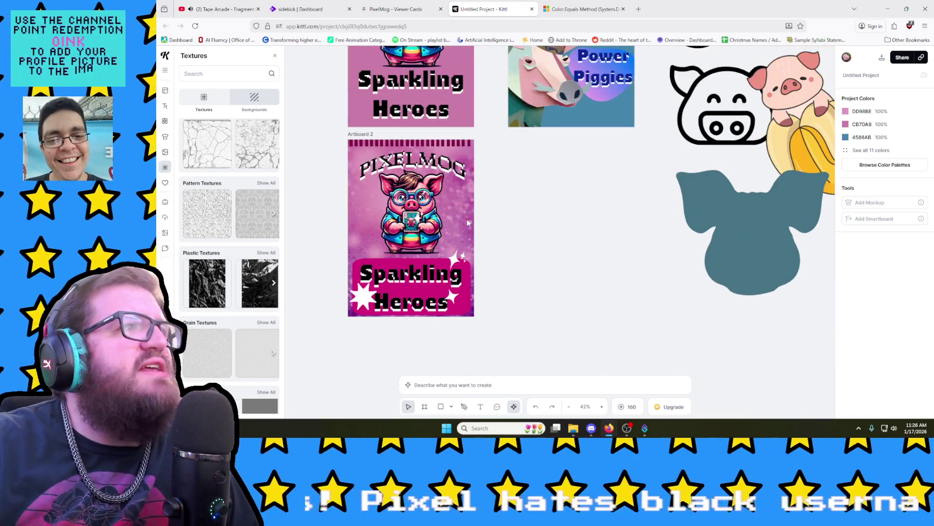
left_click(358, 133)
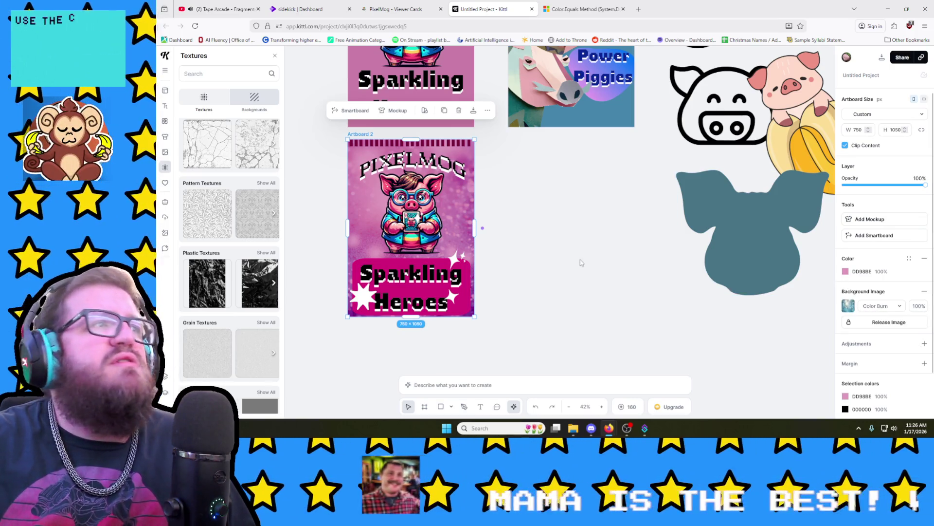
scroll(582, 263, "up", 3)
scroll(576, 277, "down", 1)
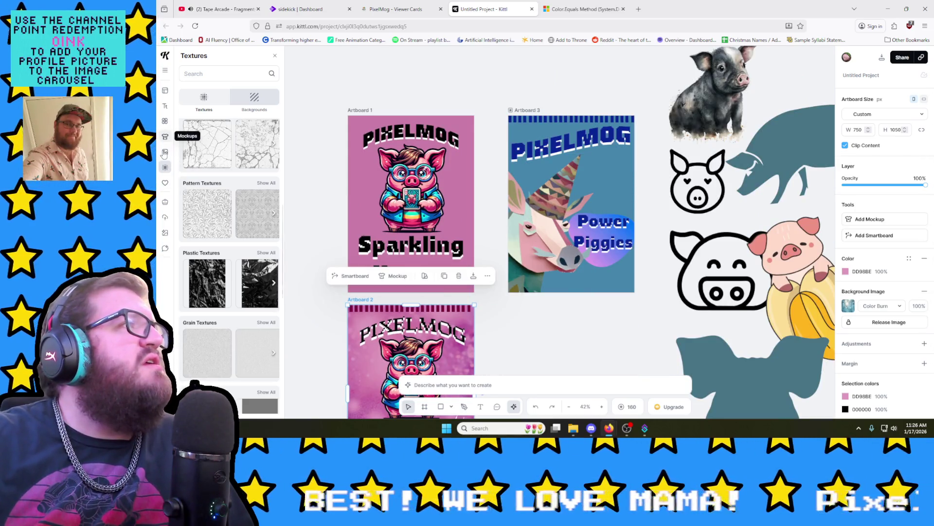
Step: Browse the Backgrounds library's Glitter collection and try glitter images as Artboard 2's background
left_click(270, 104)
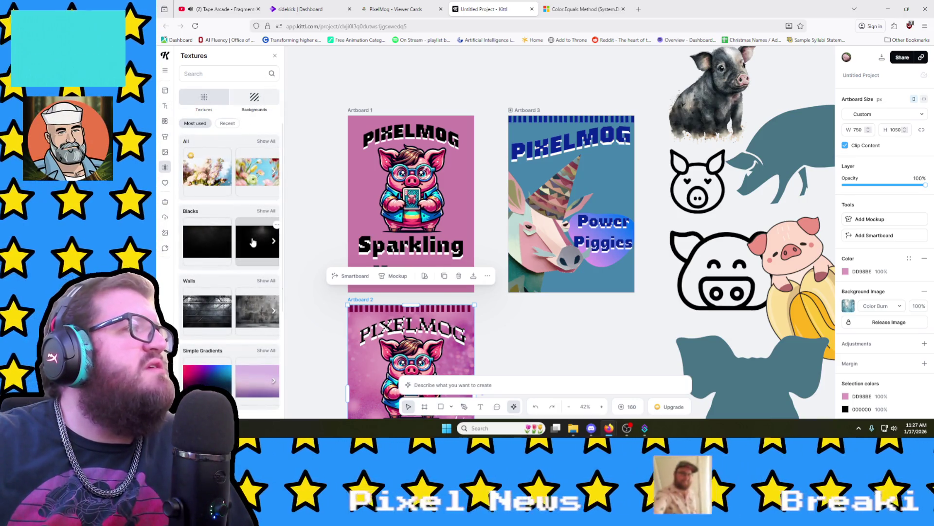
scroll(252, 242, "down", 1)
scroll(252, 241, "down", 1)
scroll(254, 247, "down", 1)
scroll(258, 255, "down", 1)
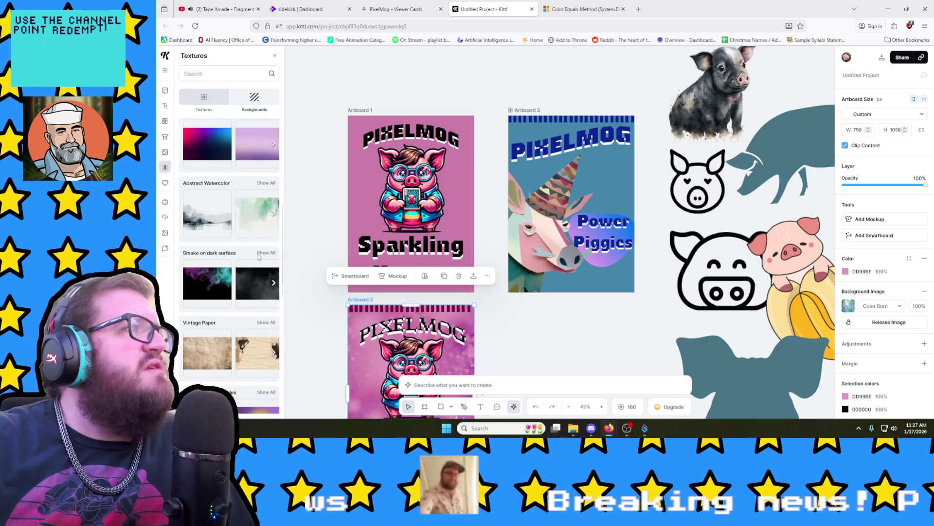
scroll(258, 255, "down", 2)
scroll(262, 241, "down", 1)
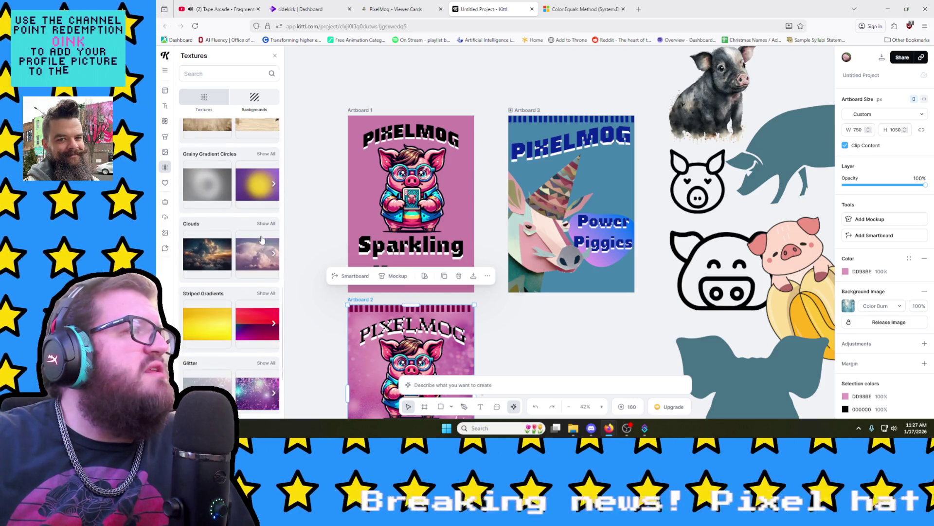
scroll(263, 263, "down", 1)
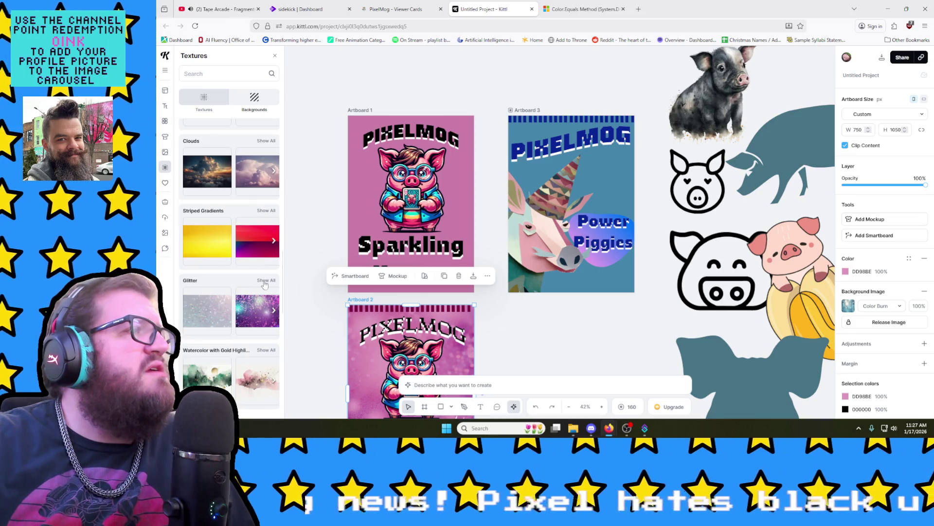
left_click(266, 281)
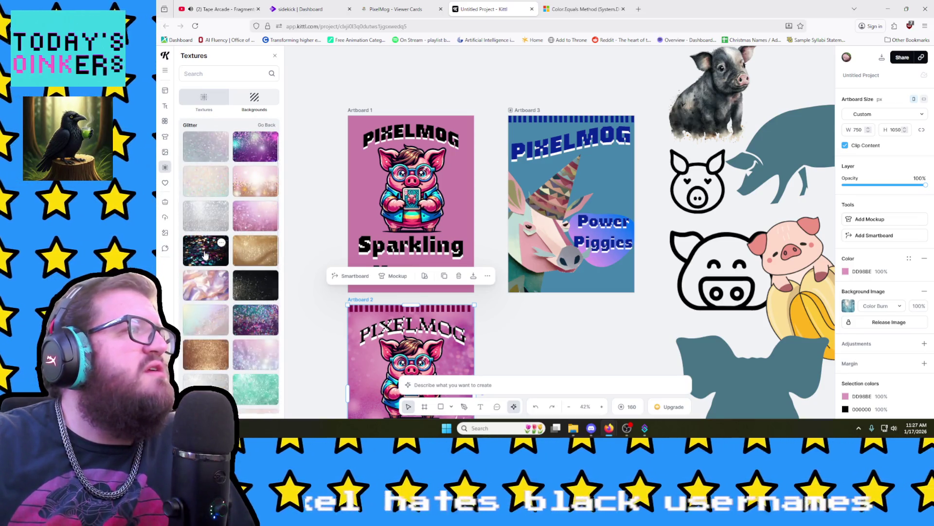
left_click(205, 254)
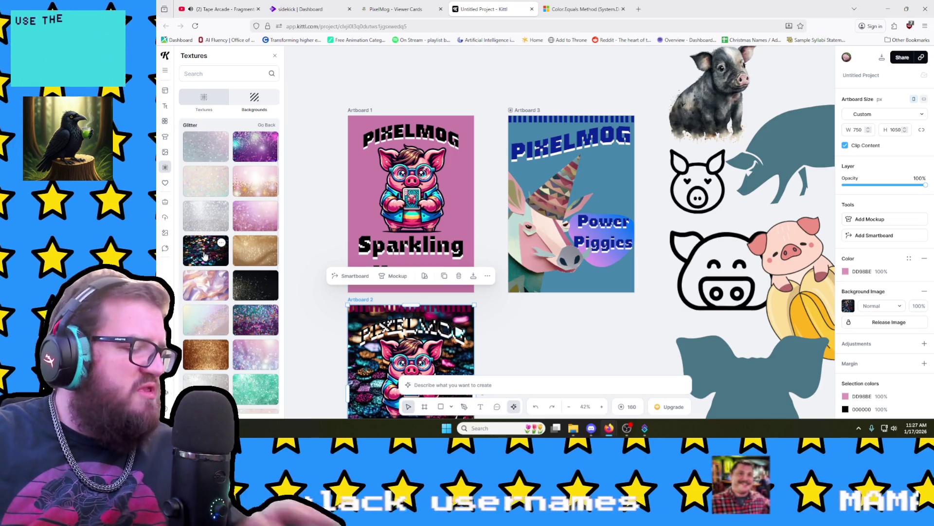
left_click(206, 318)
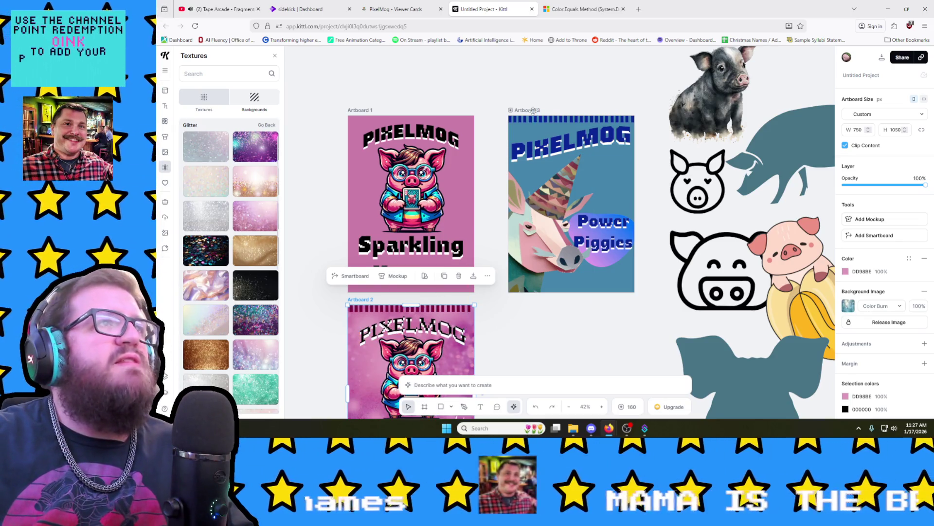
Step: Give the Power Piggies artboard a dark glitter background blended with Color Burn
left_click(533, 110)
left_click(188, 250)
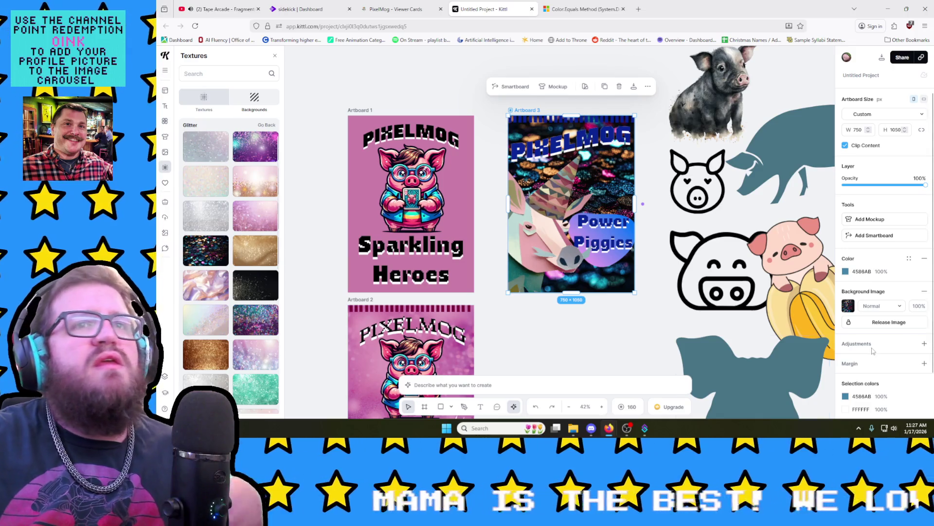
left_click(895, 309)
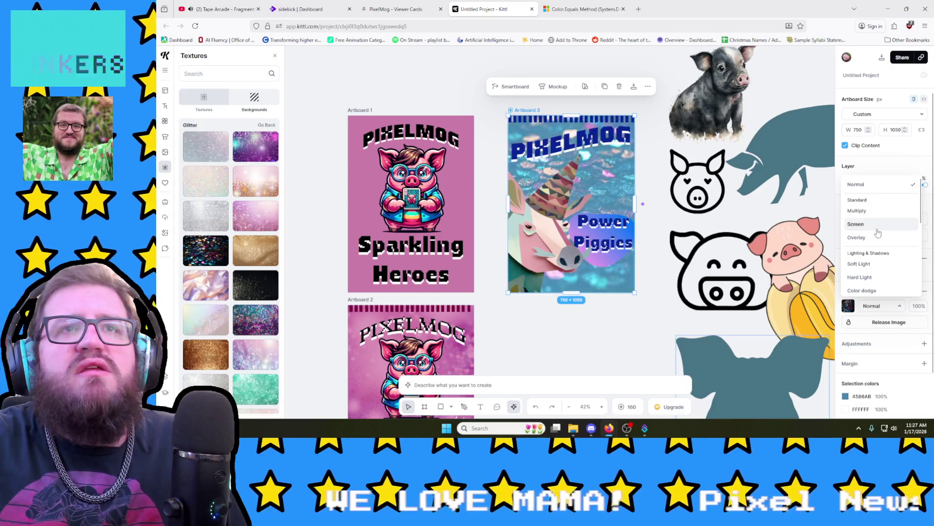
scroll(880, 273, "down", 2)
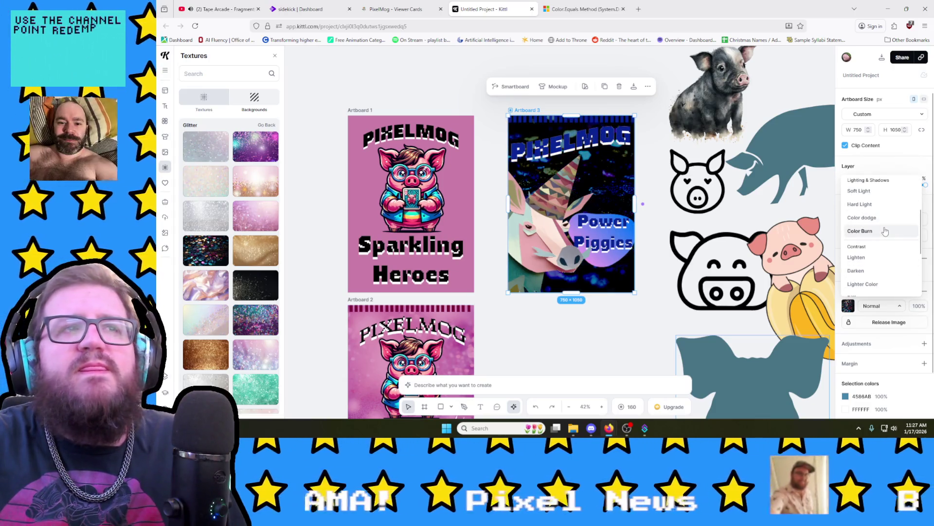
left_click(885, 231)
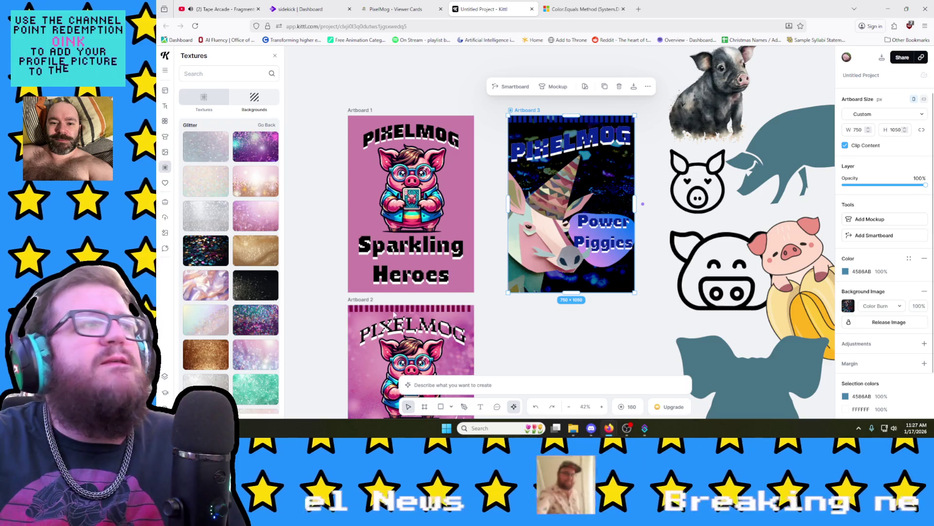
Step: Try gold and pink glitter backgrounds, review blend modes, and deselect the artboard
left_click(260, 255)
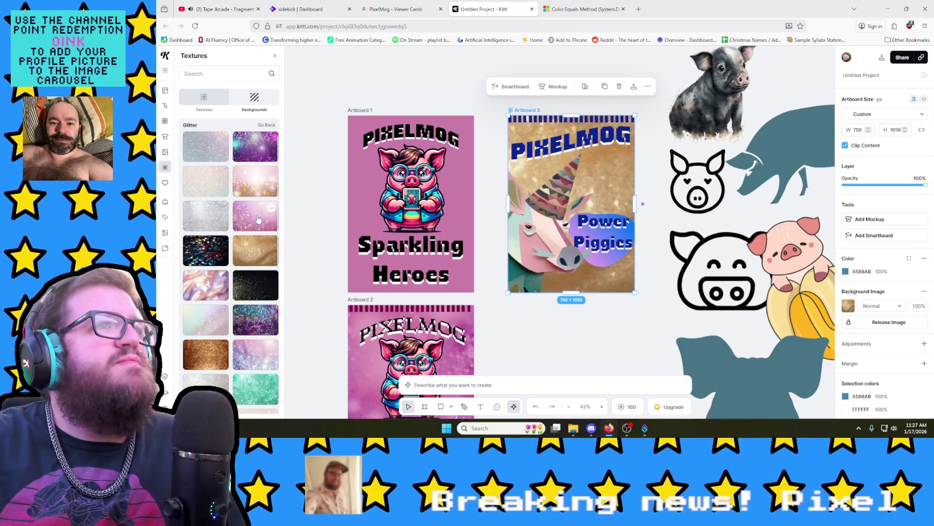
left_click(258, 219)
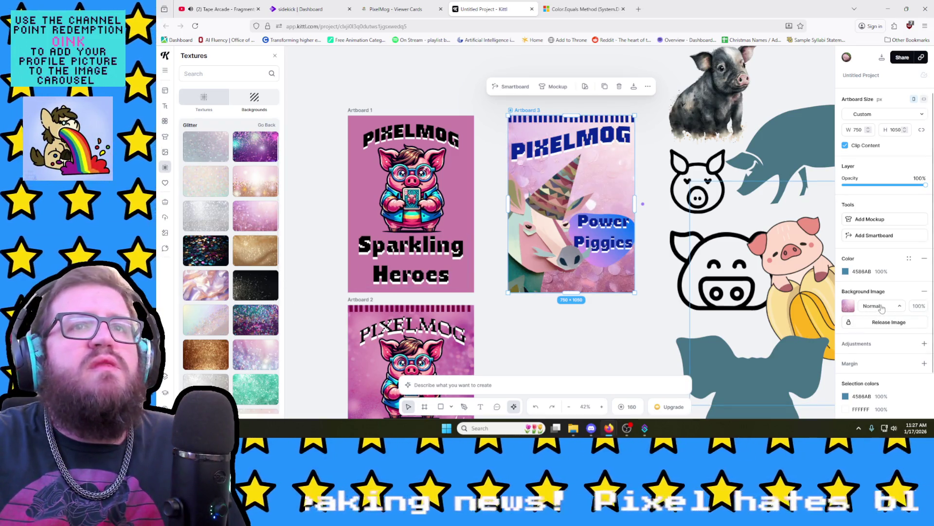
left_click(882, 308)
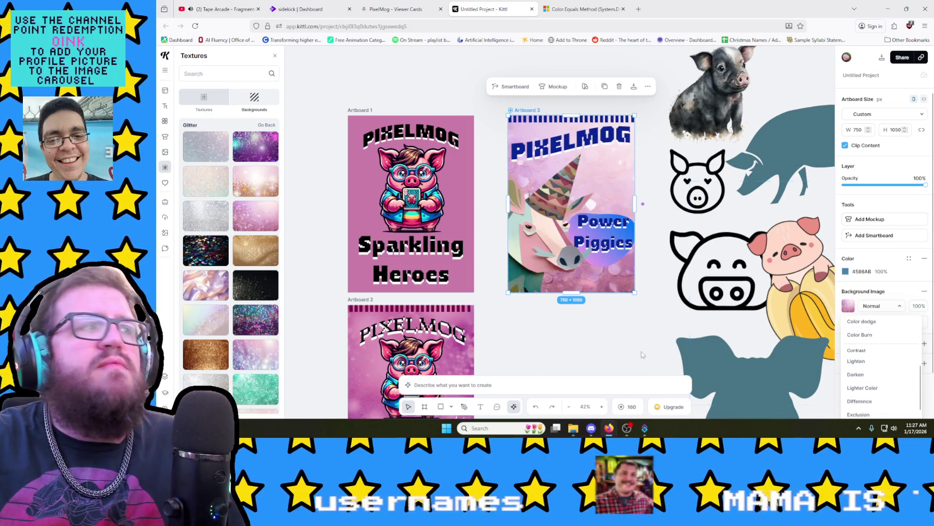
left_click(614, 352)
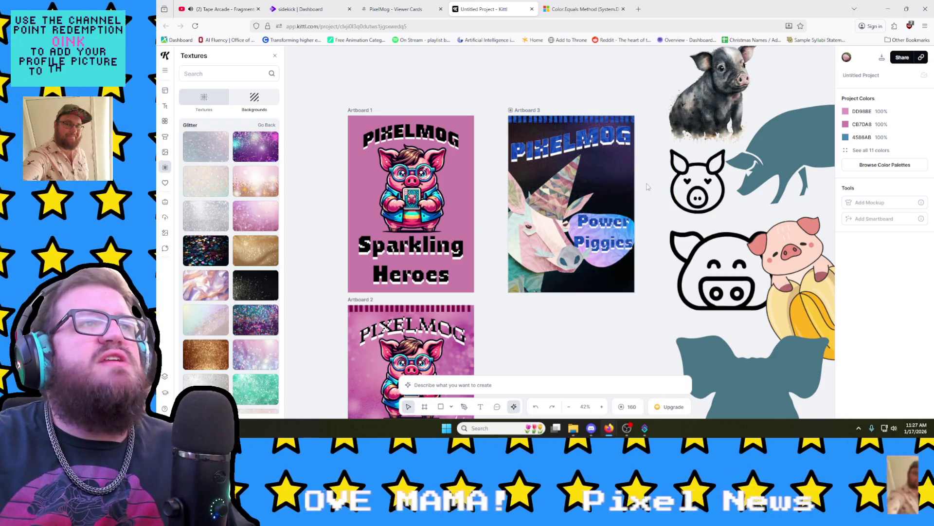
Step: Release the leaf texture from the Power Piggies artboard and delete the released pattern image
left_click(538, 111)
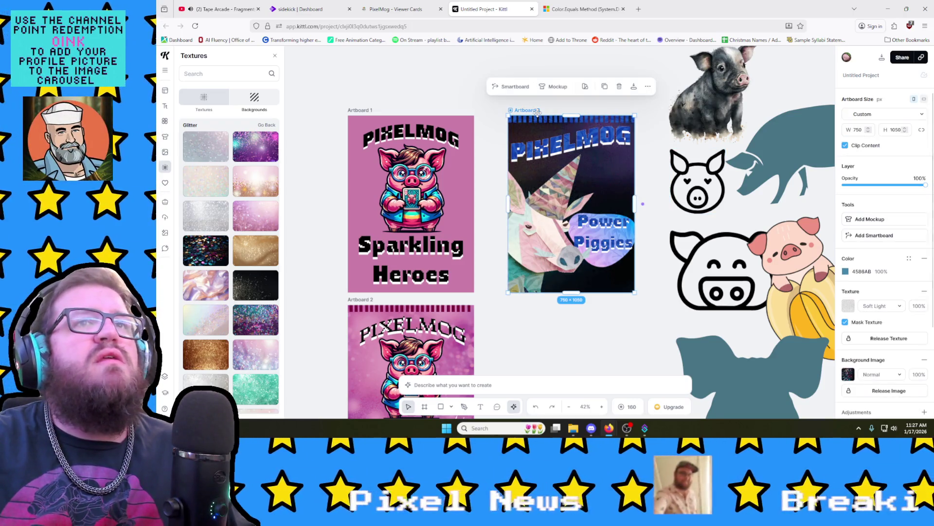
left_click(878, 339)
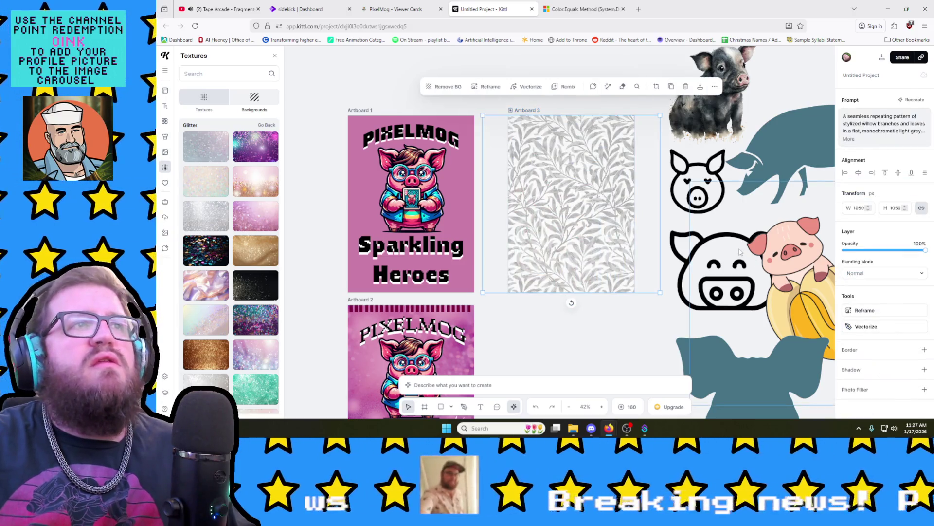
key("Delete")
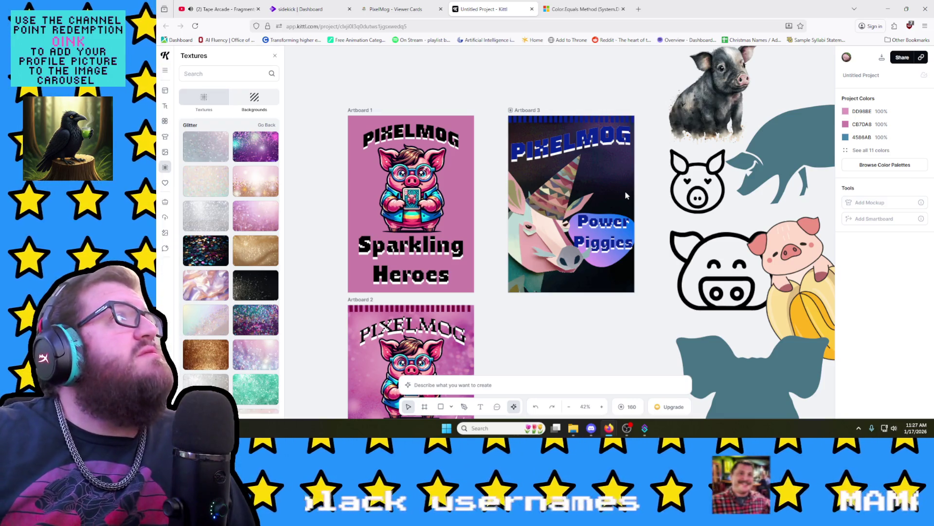
Step: Close the Color.Equals Method browser tab and return to the Kittl project
left_click(207, 6)
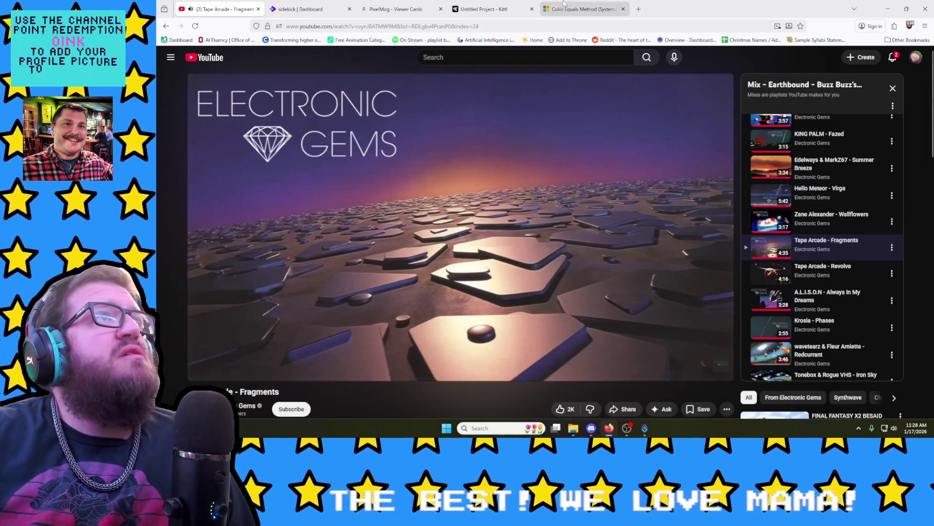
left_click(622, 9)
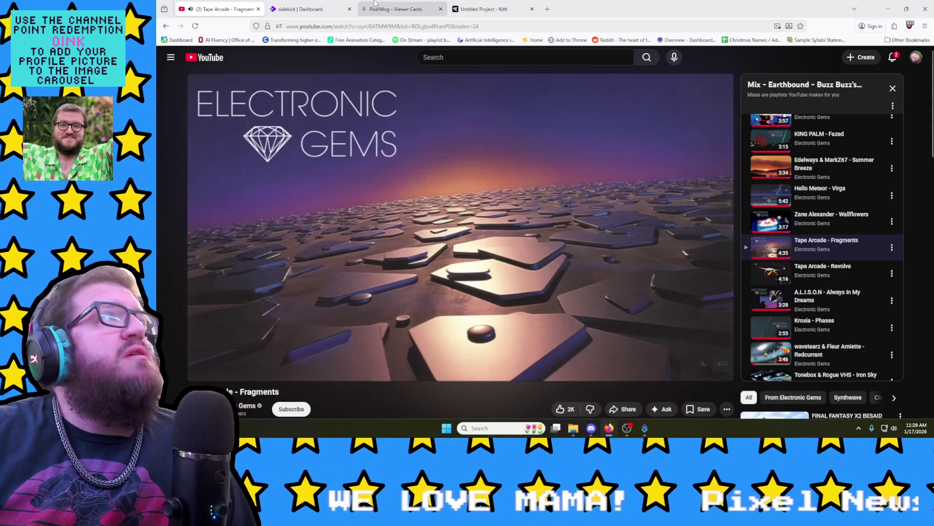
left_click(467, 7)
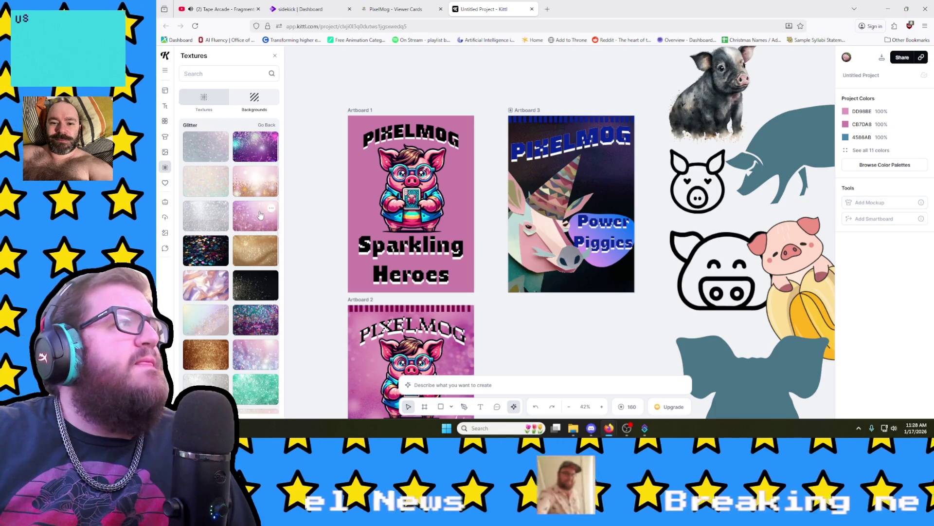
Step: Set the Power Piggies artboard's background to the blue-and-purple glitter, keeping Normal blending
left_click(260, 215)
left_click(525, 124)
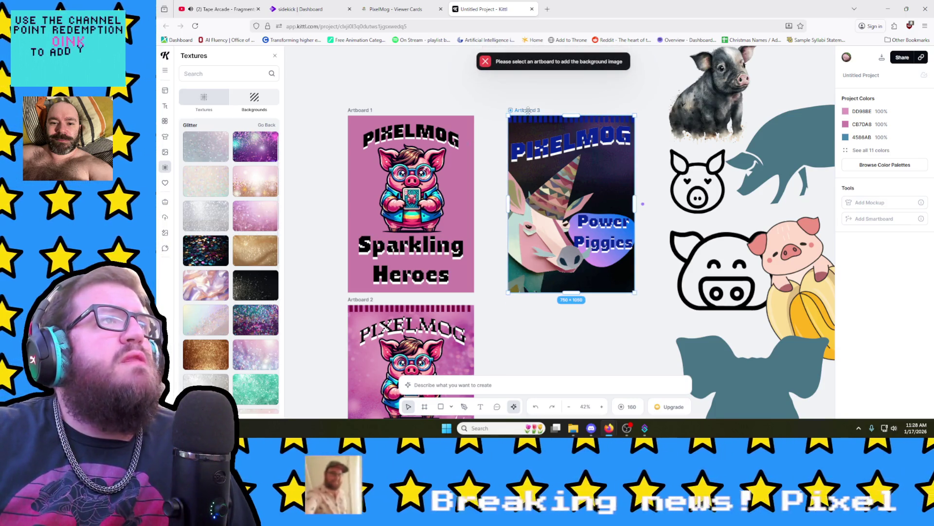
left_click(248, 218)
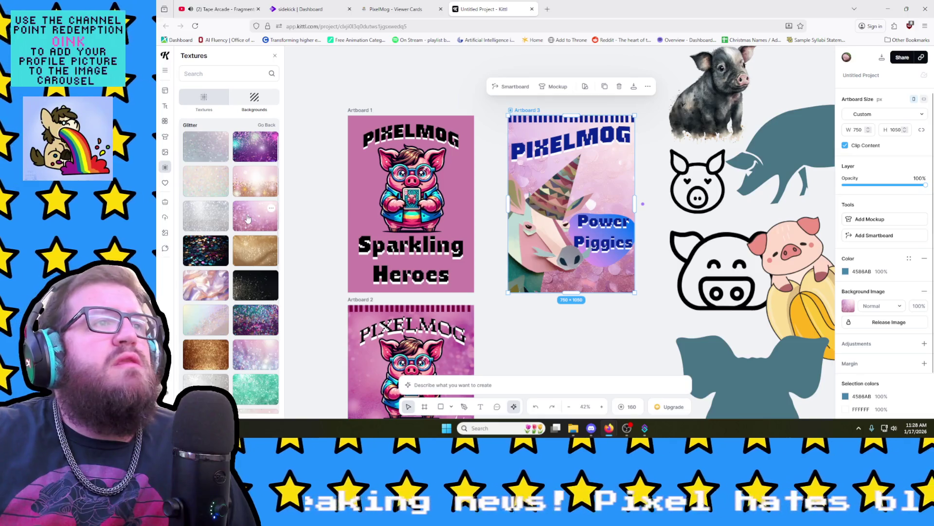
scroll(269, 273, "down", 2)
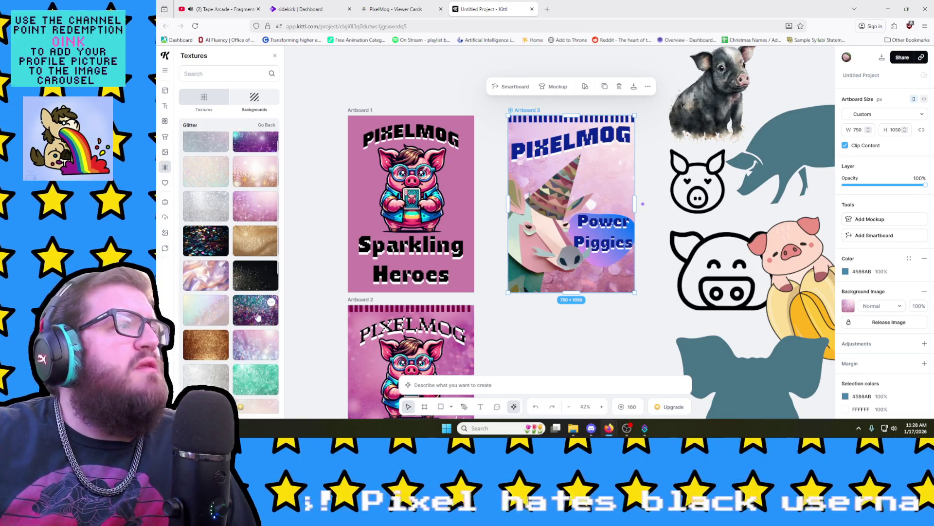
left_click(259, 232)
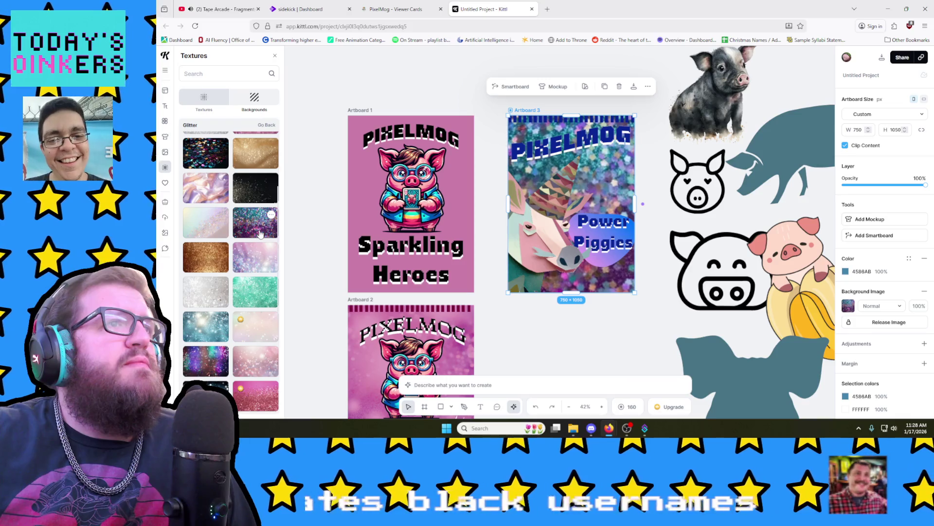
left_click(879, 307)
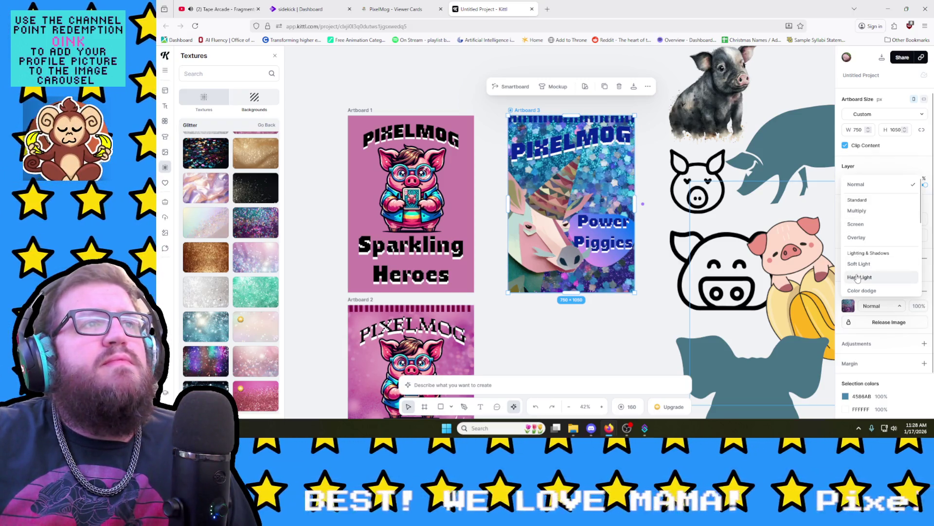
scroll(858, 285, "down", 2)
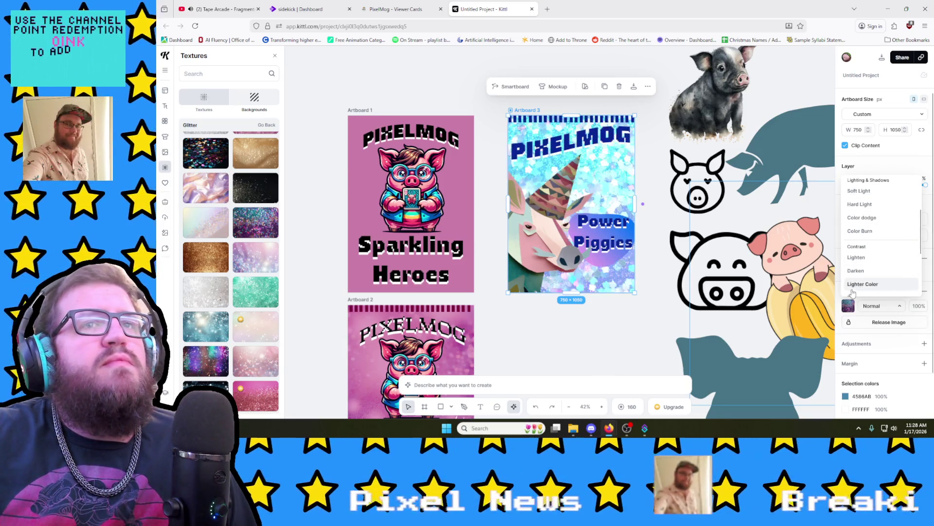
scroll(858, 270, "down", 2)
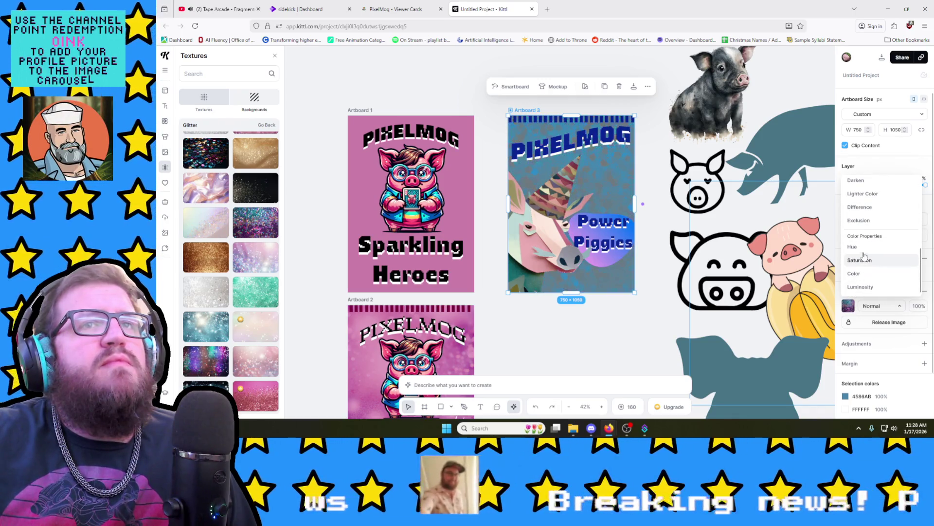
scroll(858, 278, "up", 2)
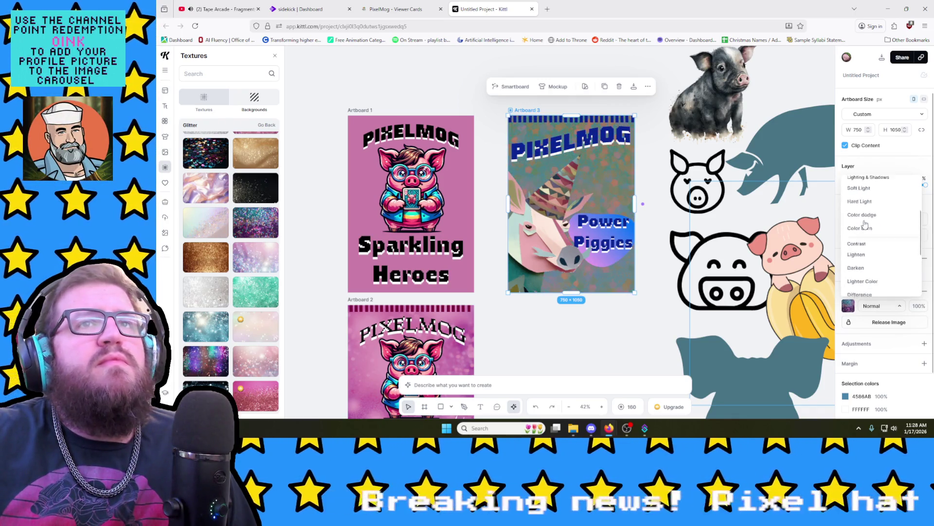
scroll(865, 234, "up", 3)
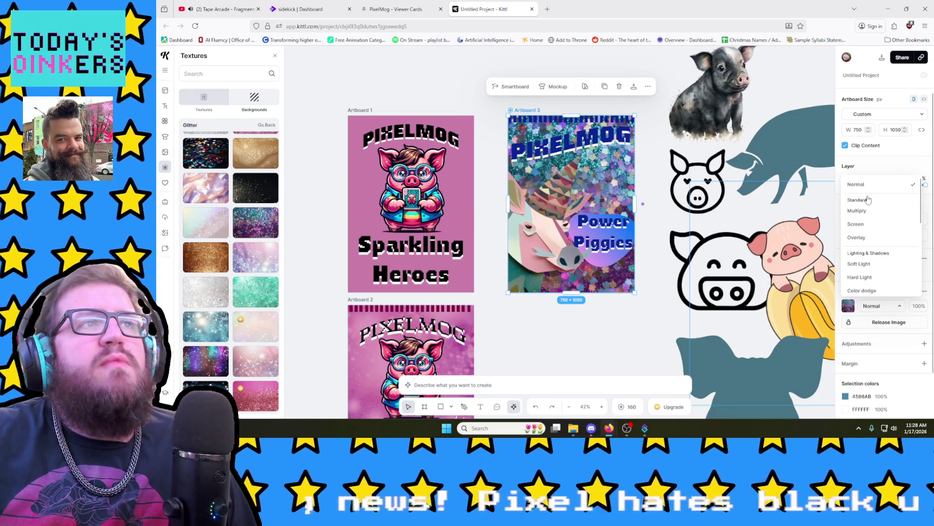
left_click(598, 330)
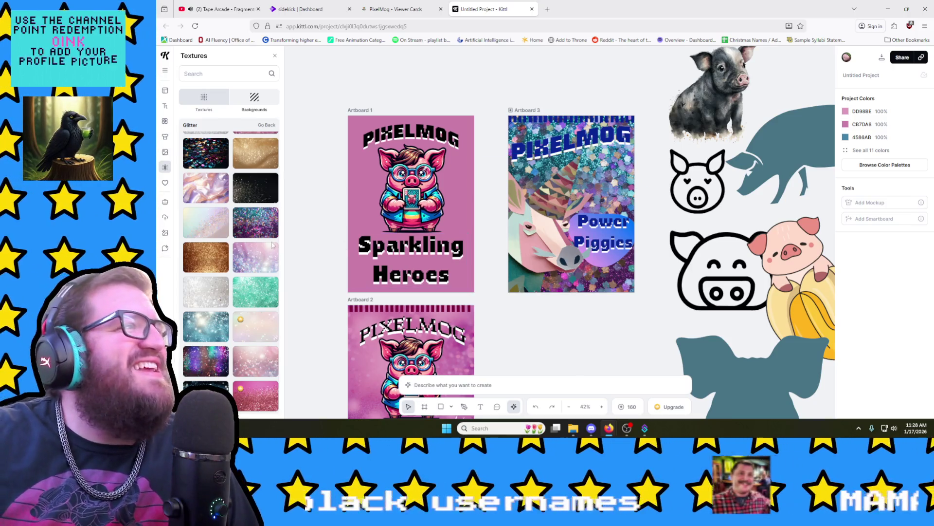
Step: Reselect the Power Piggies artboard and the unicorn image inside it
left_click_drag(256, 220, 344, 204)
left_click(526, 110)
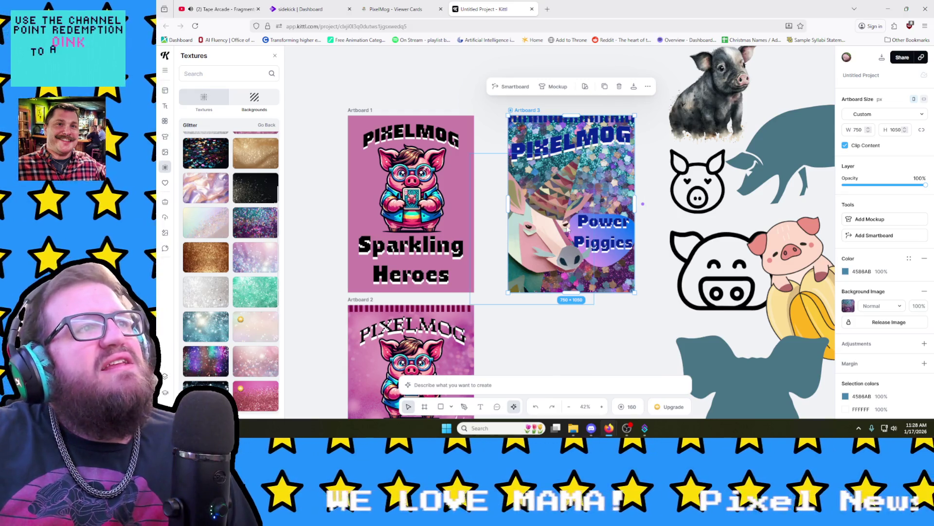
left_click(549, 227)
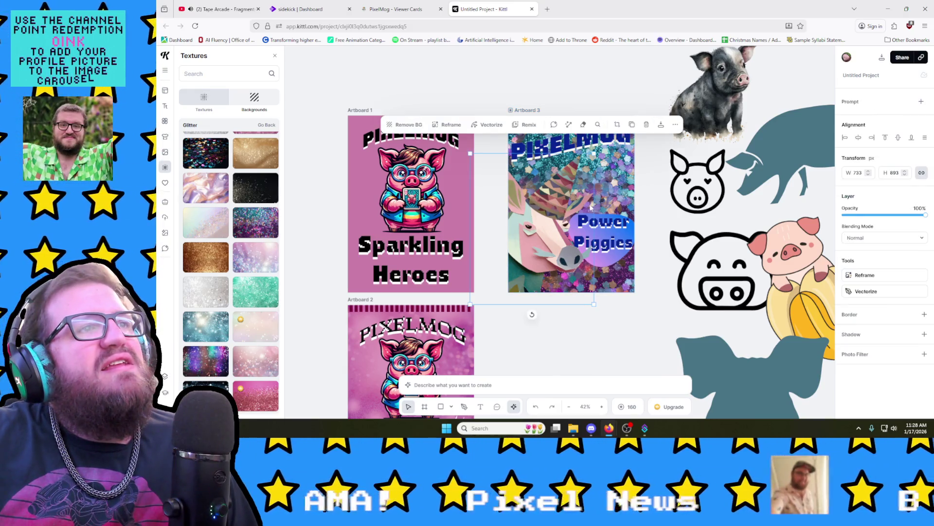
Step: Nudge the unicorn image left and down, then give Artboard 3 a dark teal-gold glitter background
left_click(644, 250)
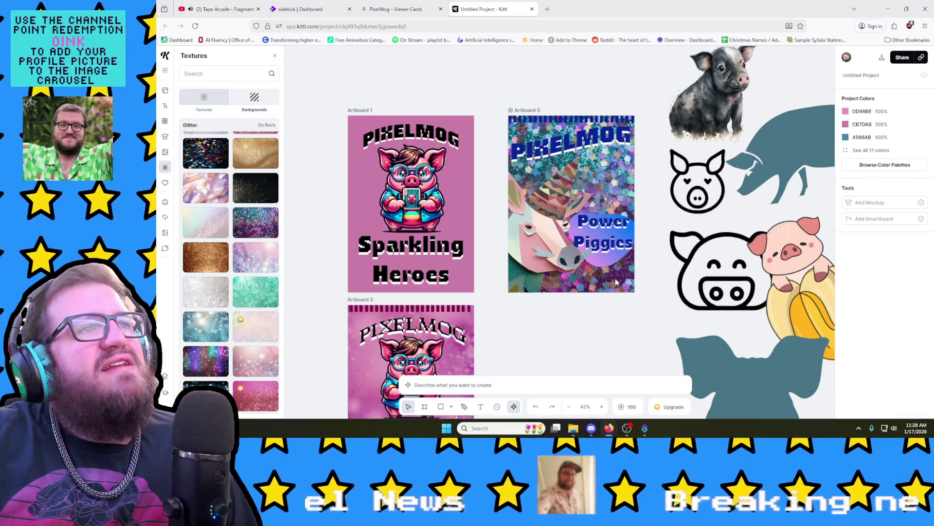
scroll(511, 344, "down", 2)
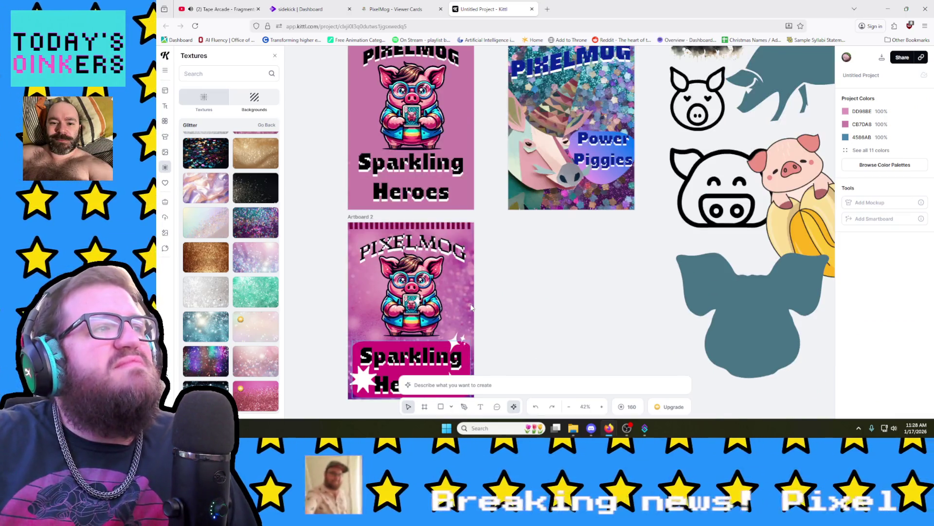
scroll(482, 308, "up", 2)
left_click_drag(595, 260, 582, 324)
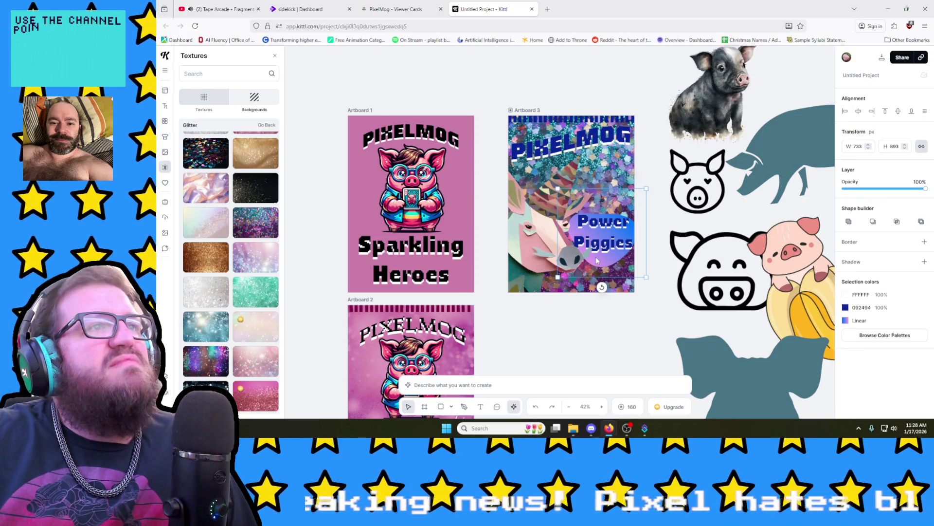
left_click(582, 323)
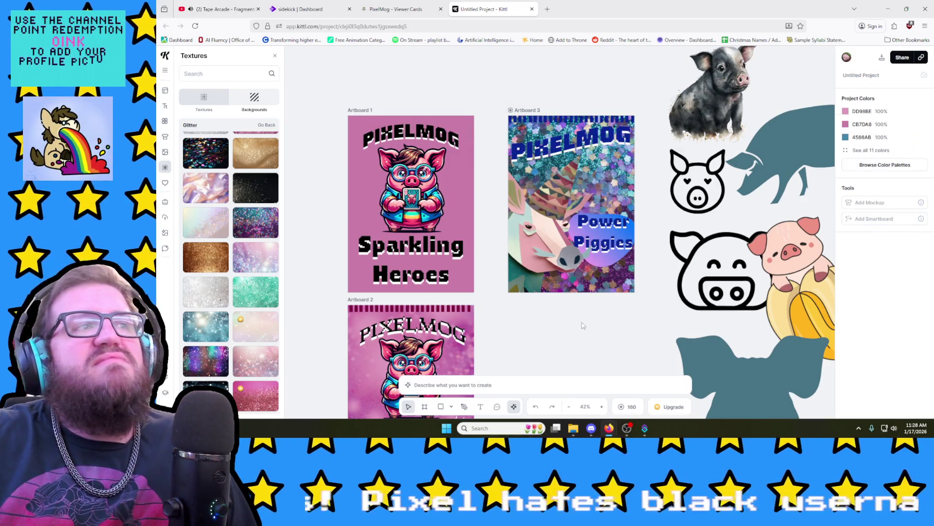
scroll(258, 287, "down", 2)
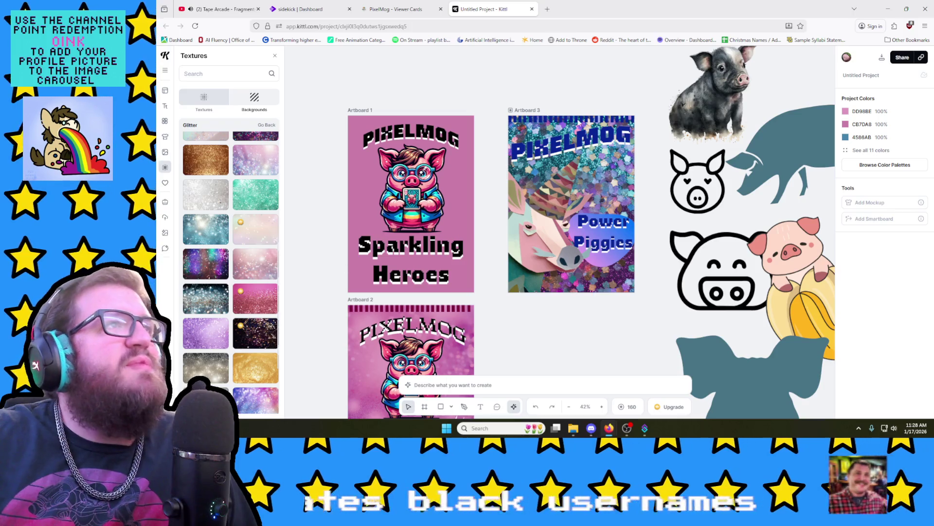
left_click(526, 109)
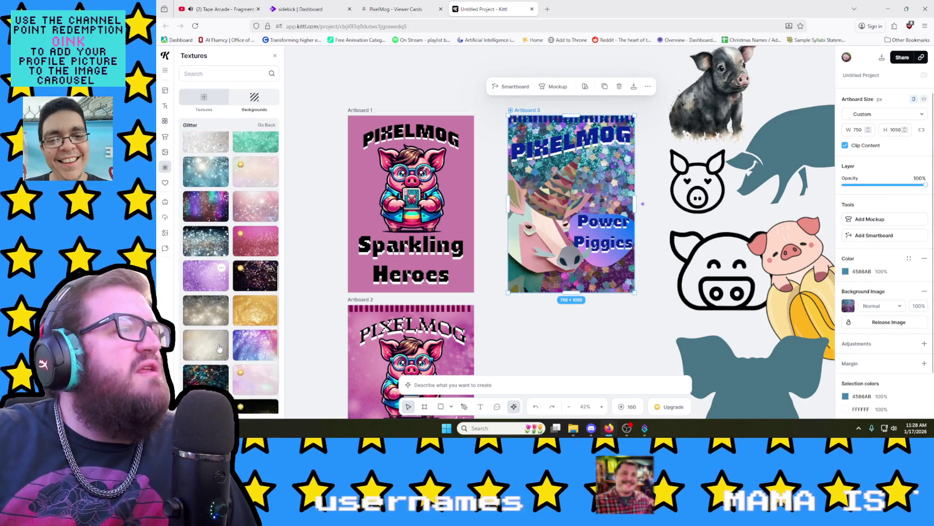
scroll(241, 327, "down", 2)
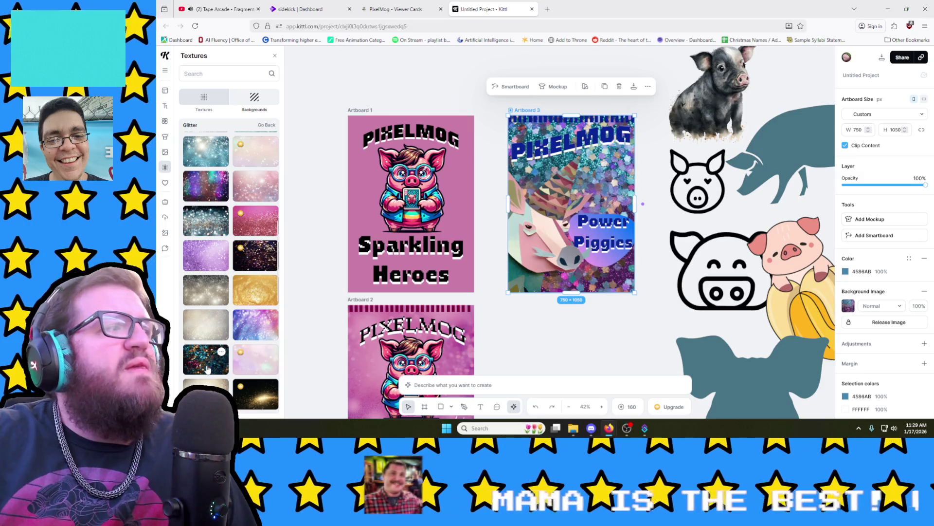
left_click(207, 370)
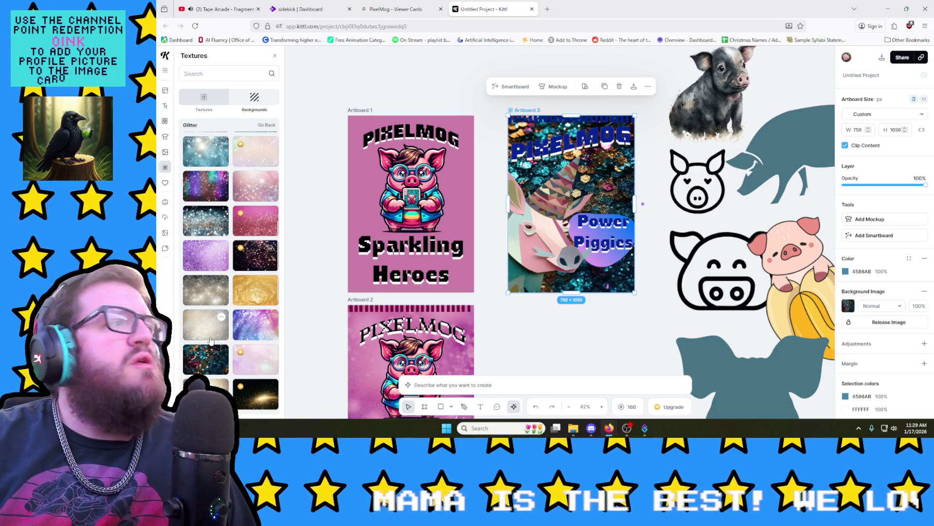
scroll(210, 339, "down", 2)
scroll(212, 337, "down", 2)
scroll(215, 335, "down", 2)
scroll(218, 331, "down", 2)
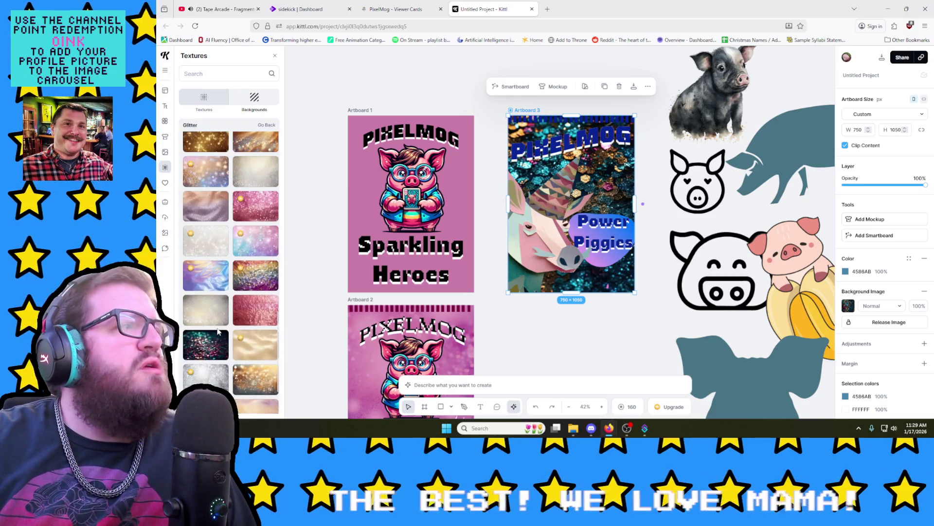
Step: Try dark bokeh and colourful glitter backgrounds on Artboard 3, settling on the dark teal glitter
left_click(211, 349)
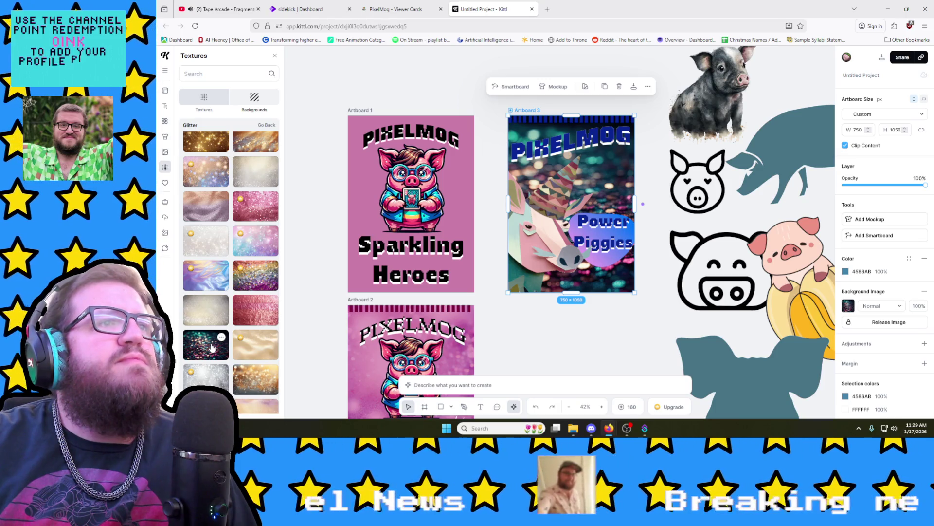
scroll(238, 286, "down", 2)
scroll(235, 290, "down", 2)
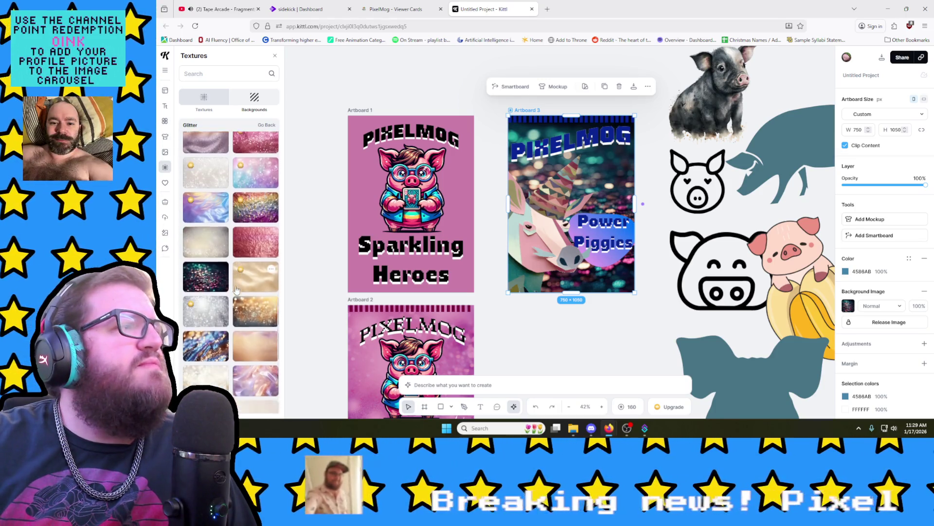
scroll(234, 294, "down", 2)
scroll(231, 298, "down", 2)
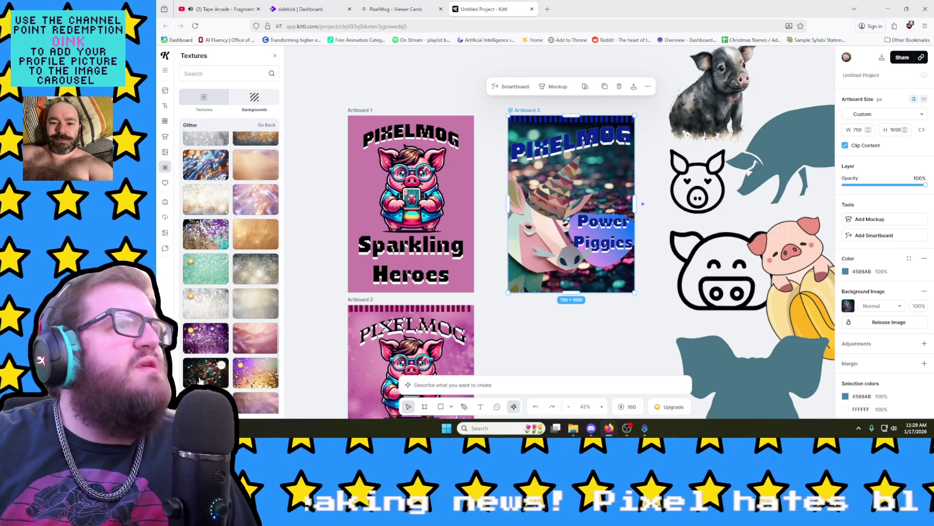
left_click(200, 379)
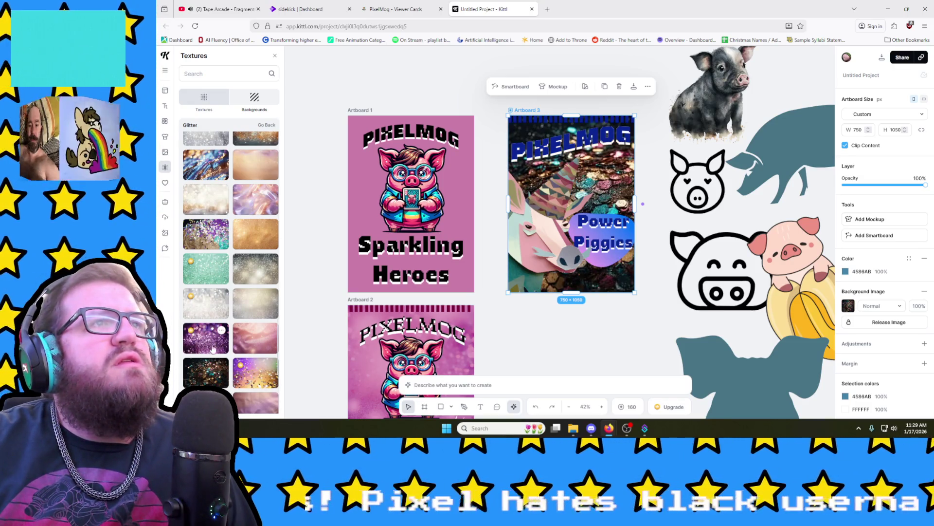
scroll(219, 337, "down", 2)
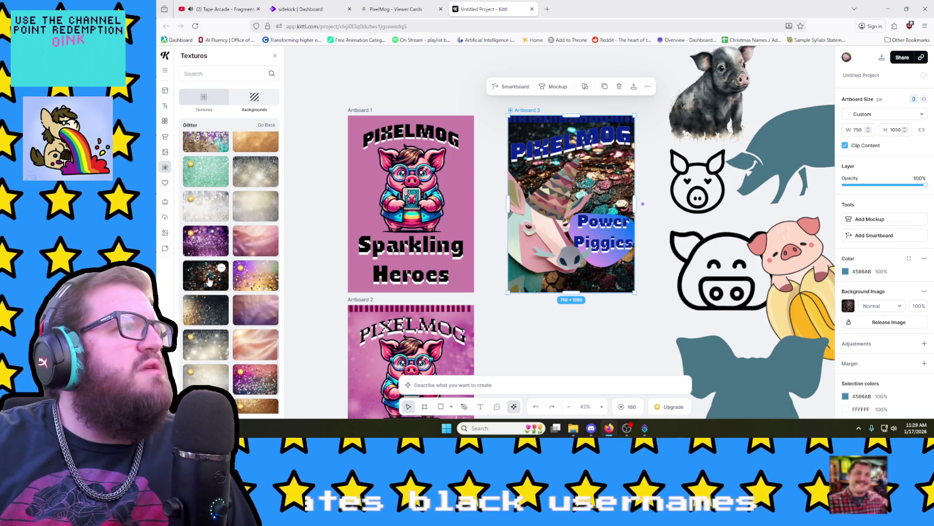
left_click(201, 315)
scroll(200, 316, "down", 1)
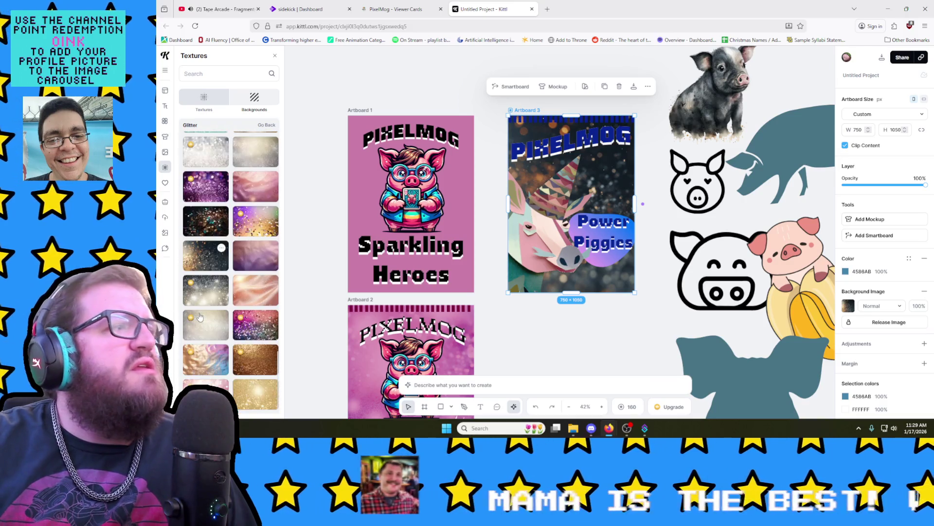
scroll(201, 316, "down", 1)
scroll(199, 315, "down", 2)
left_click(198, 340)
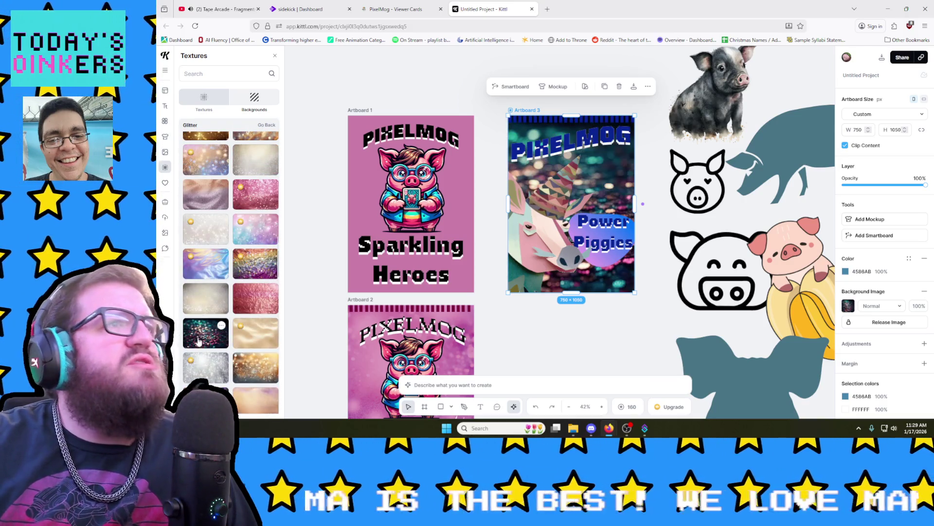
scroll(212, 300, "down", 1)
scroll(206, 285, "down", 2)
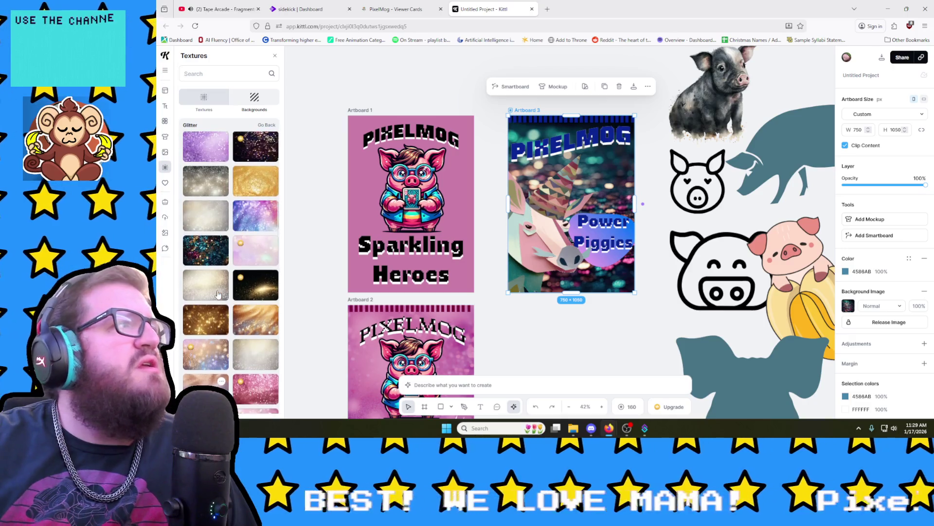
scroll(199, 269, "down", 1)
left_click(199, 255)
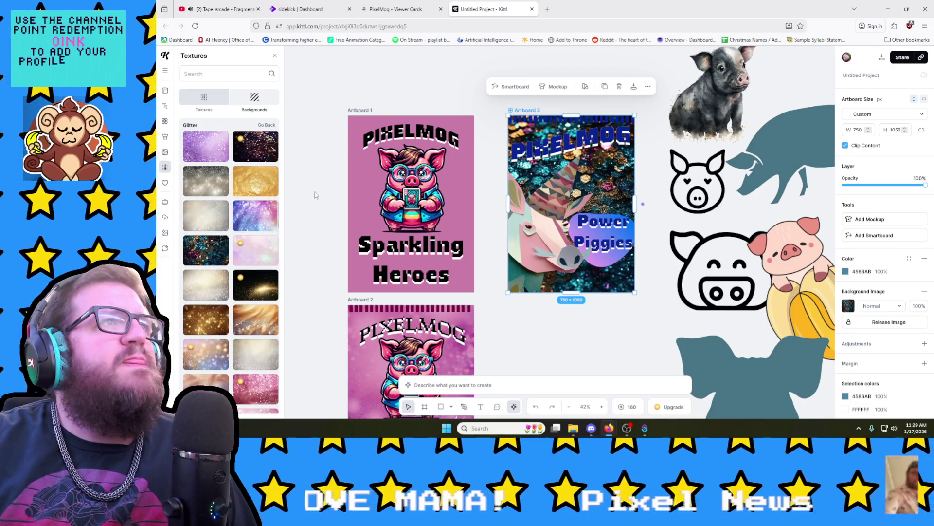
left_click(574, 142)
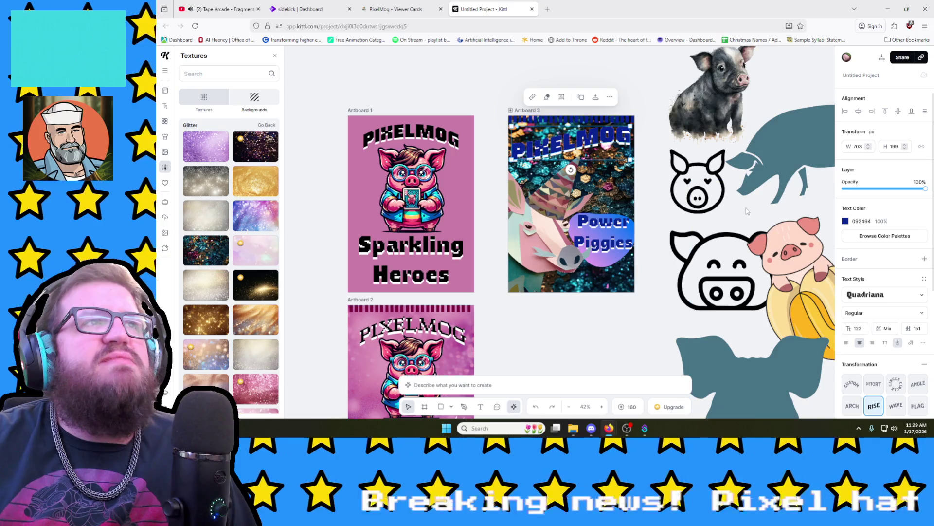
Step: Recolour the PIXELMOG title to the brighter blue 123BE0
left_click(846, 221)
left_click_drag(824, 274, 823, 236)
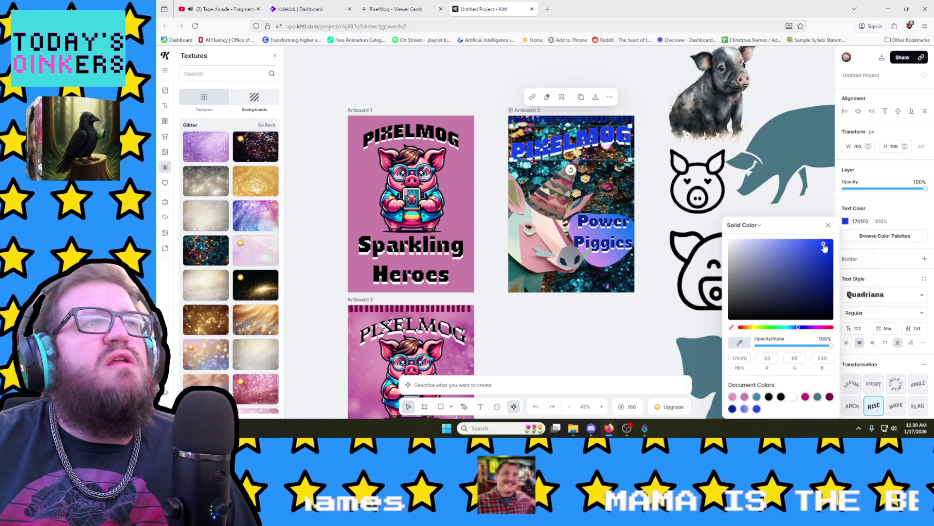
left_click_drag(824, 247, 828, 244)
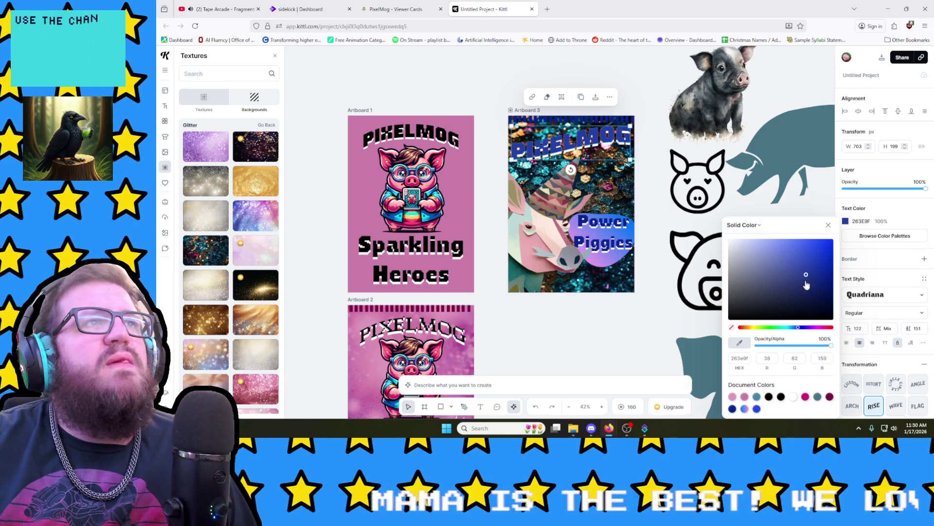
left_click_drag(806, 283, 826, 252)
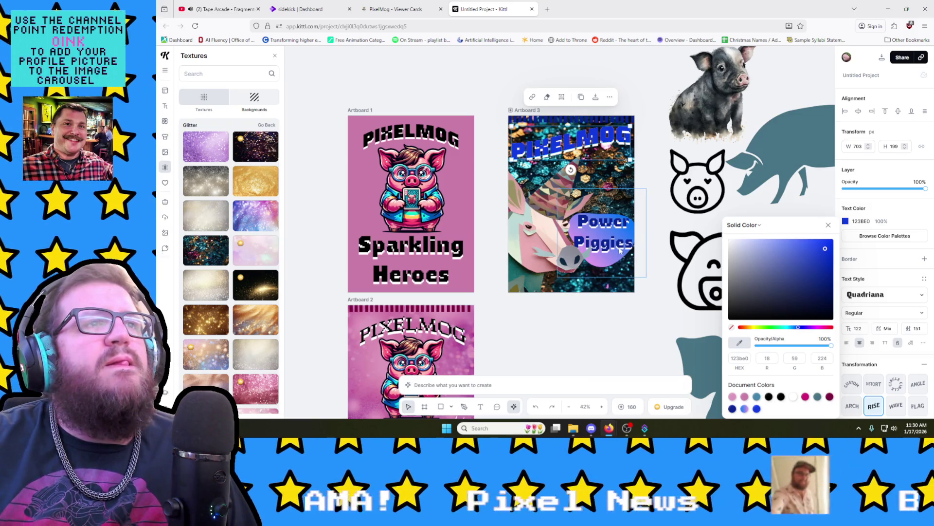
Step: Change the gradient shape behind Power Piggies from 092494 to 123BE0
left_click(584, 255)
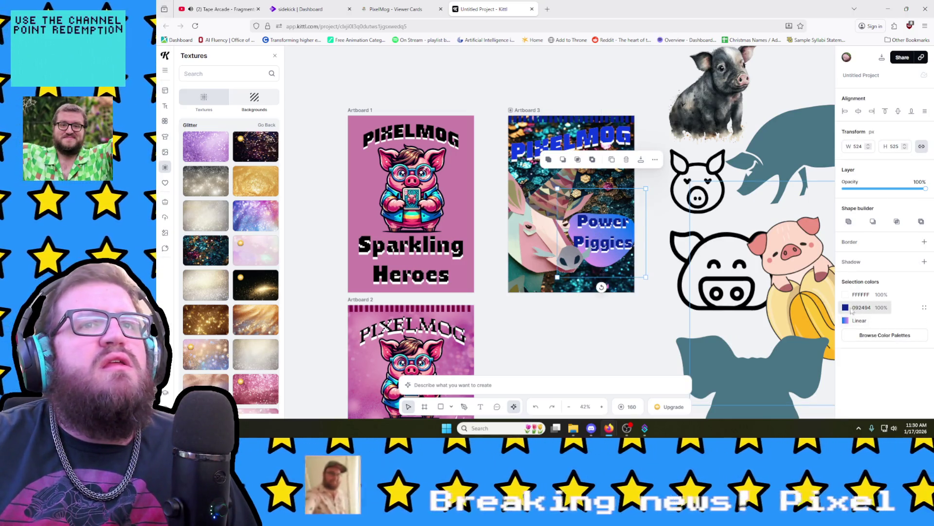
left_click(849, 310)
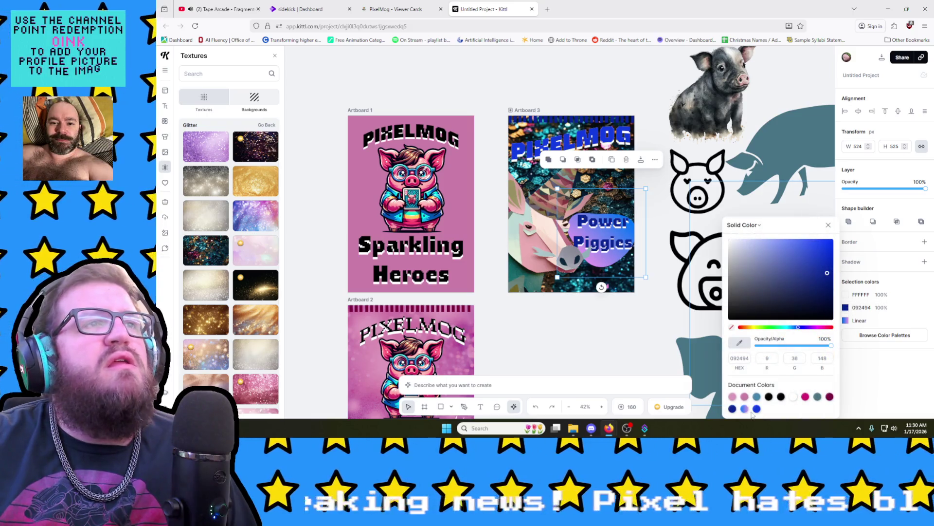
left_click(594, 335)
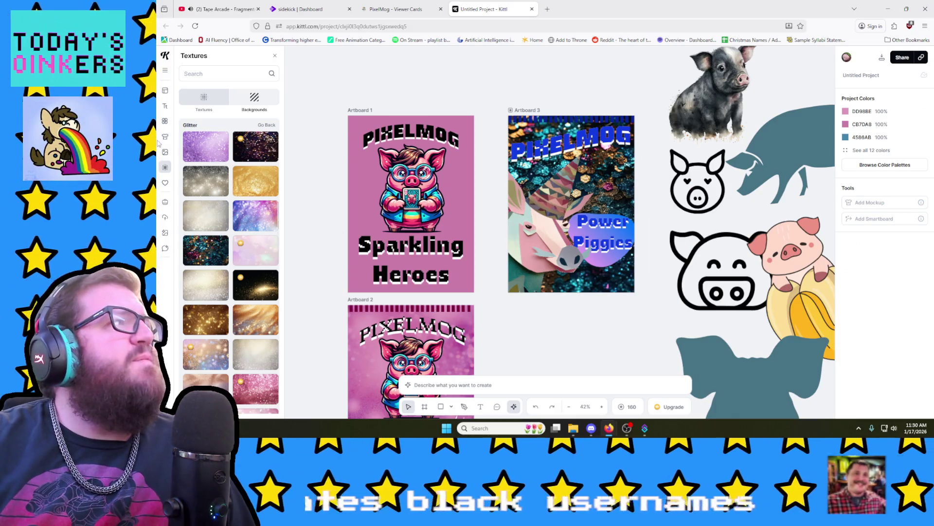
left_click(165, 120)
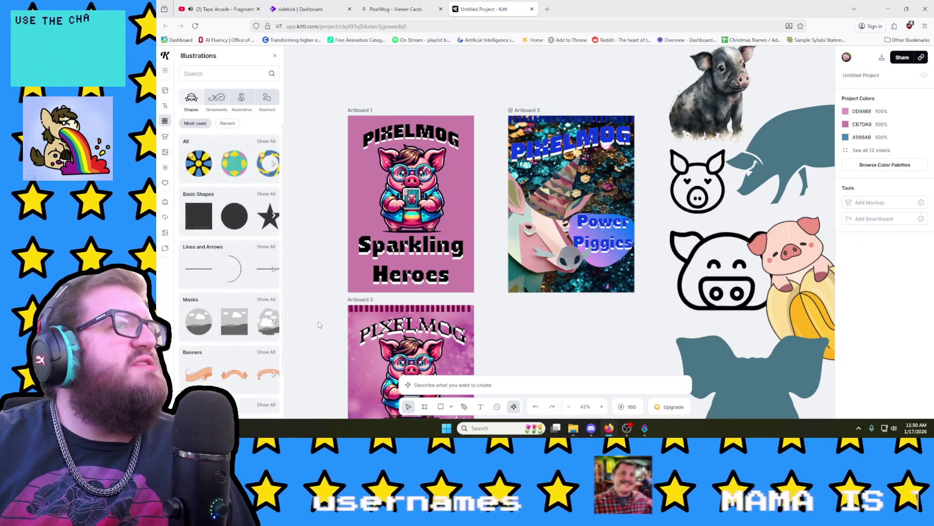
scroll(319, 324, "down", 5)
scroll(318, 324, "up", 1)
scroll(318, 324, "up", 2)
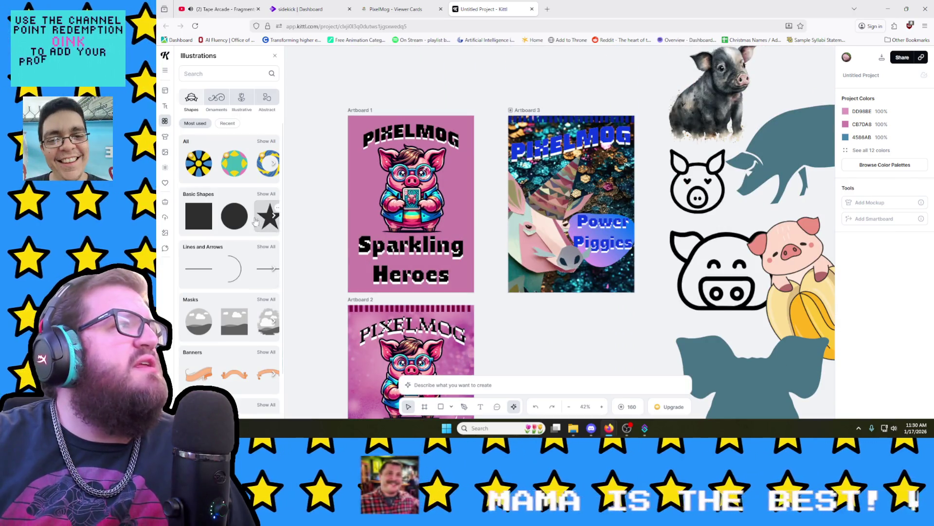
scroll(454, 280, "down", 3)
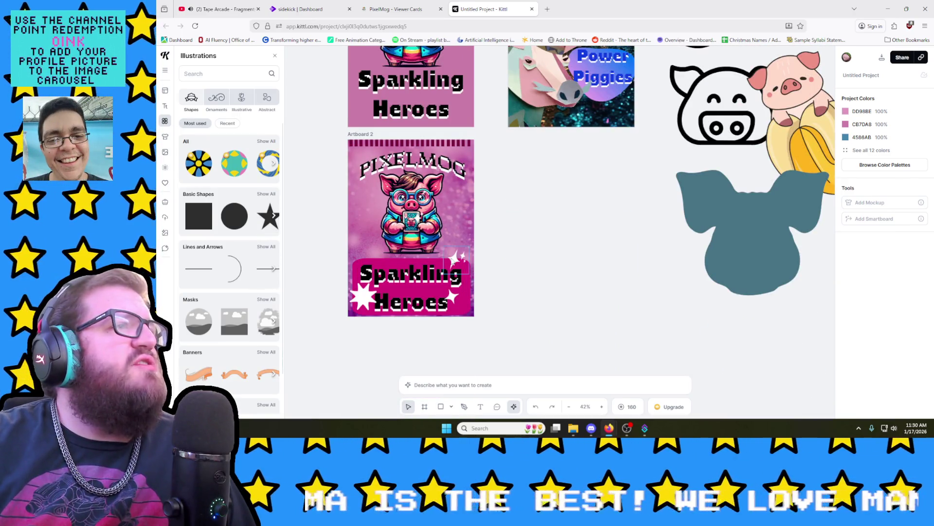
scroll(454, 269, "up", 1)
scroll(454, 269, "up", 2)
Step: Place a star from Basic Shapes on Artboard 3 and shrink it small beside the Piggies lettering
left_click(267, 194)
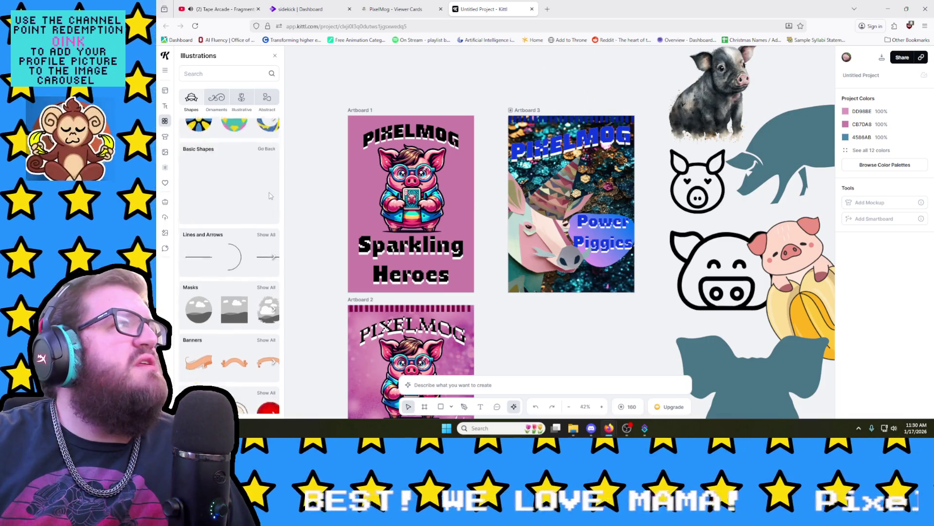
scroll(254, 233, "down", 2)
scroll(254, 232, "down", 1)
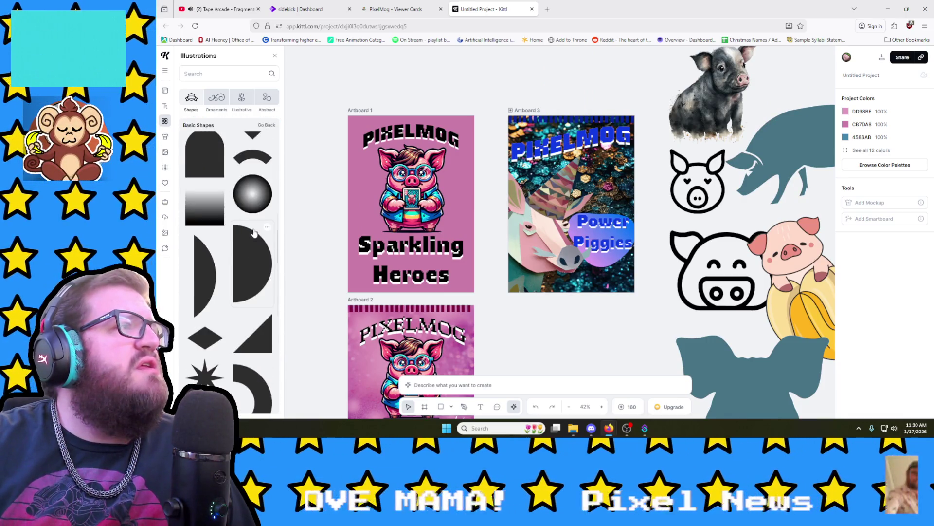
scroll(253, 234, "down", 1)
scroll(252, 234, "down", 2)
scroll(253, 236, "down", 1)
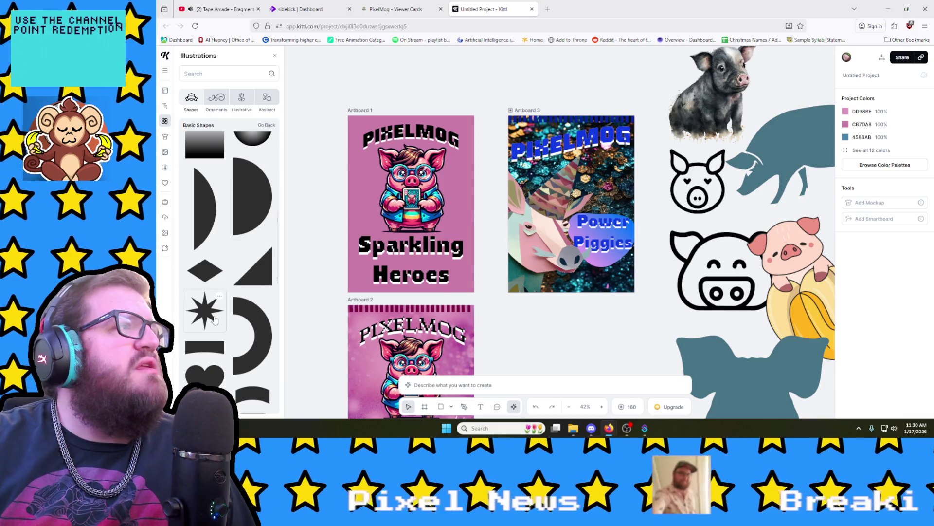
mouse_move(214, 319)
left_mouse_down()
mouse_move(501, 219)
mouse_move(592, 207)
left_mouse_up()
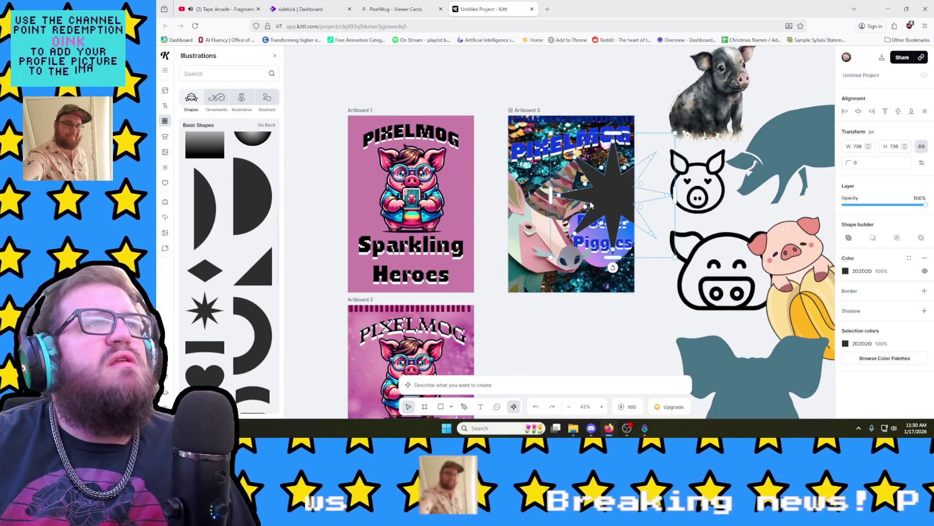
mouse_move(552, 133)
left_mouse_down()
mouse_move(618, 296)
mouse_move(613, 280)
left_mouse_up()
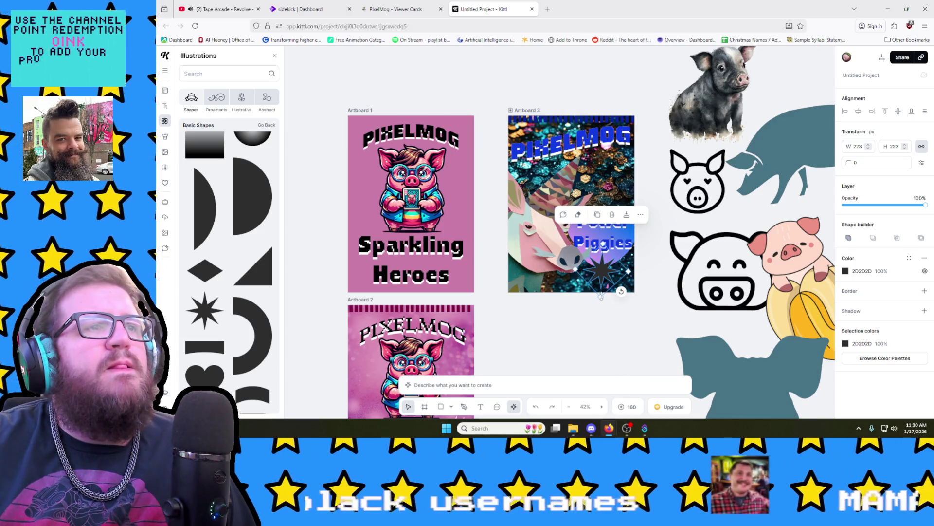
left_click_drag(600, 295, 627, 274)
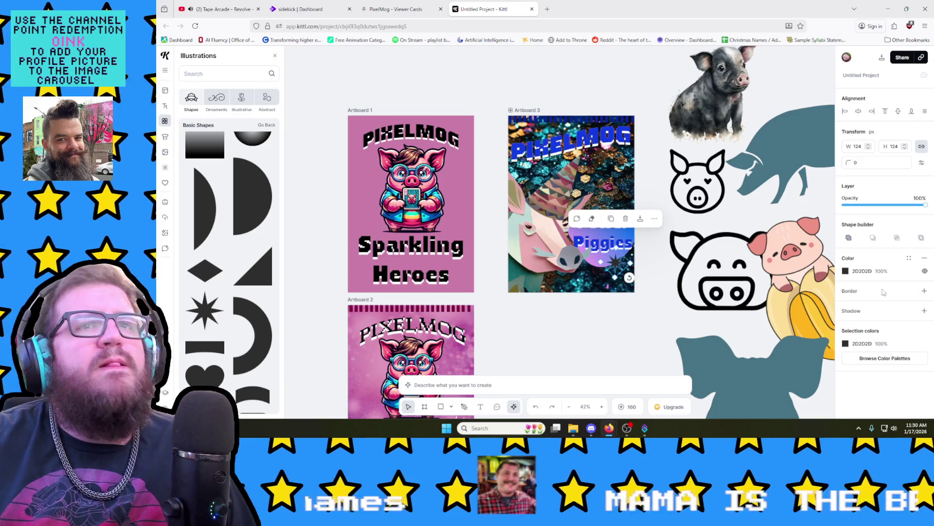
Step: Make the star white and paste a sparkle copy near the card's lower right
left_click(845, 272)
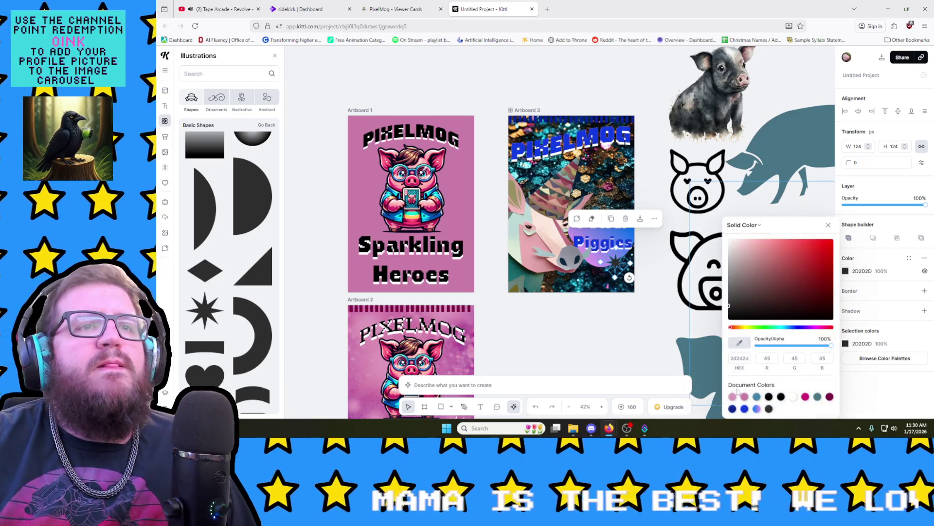
left_click(621, 298)
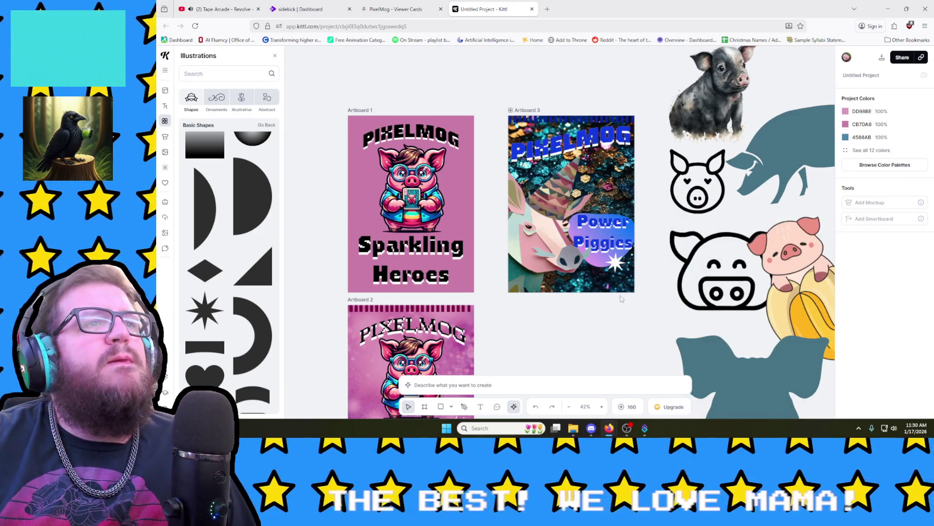
key("ctrl+v")
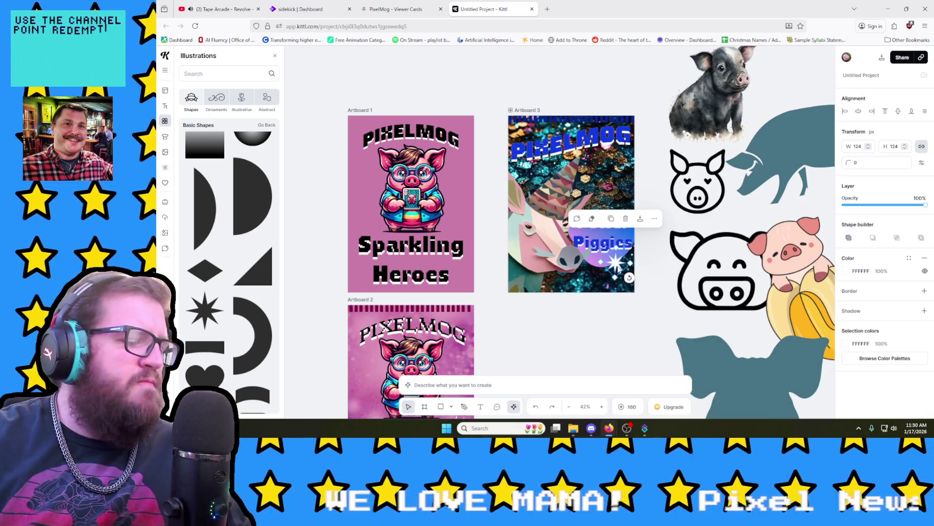
mouse_move(617, 262)
left_mouse_down()
mouse_move(605, 270)
mouse_move(602, 296)
left_mouse_up()
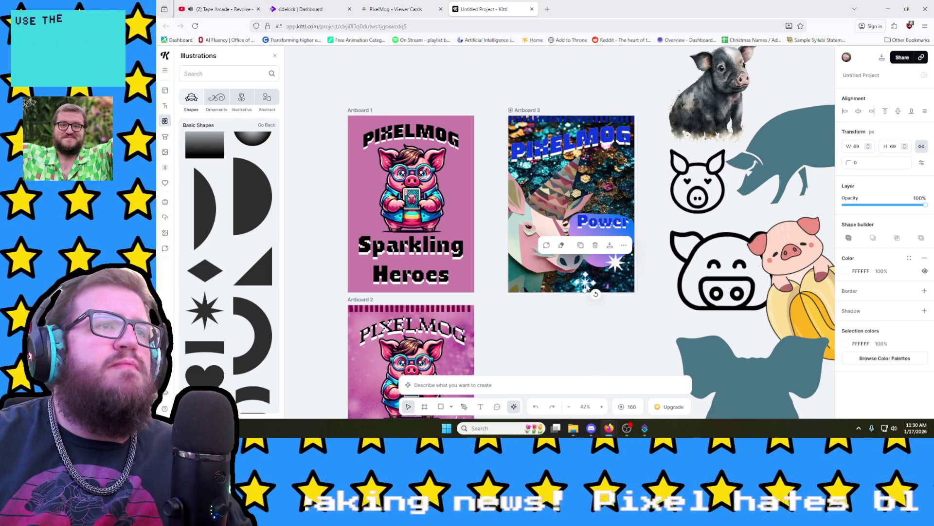
left_click_drag(593, 288, 598, 279)
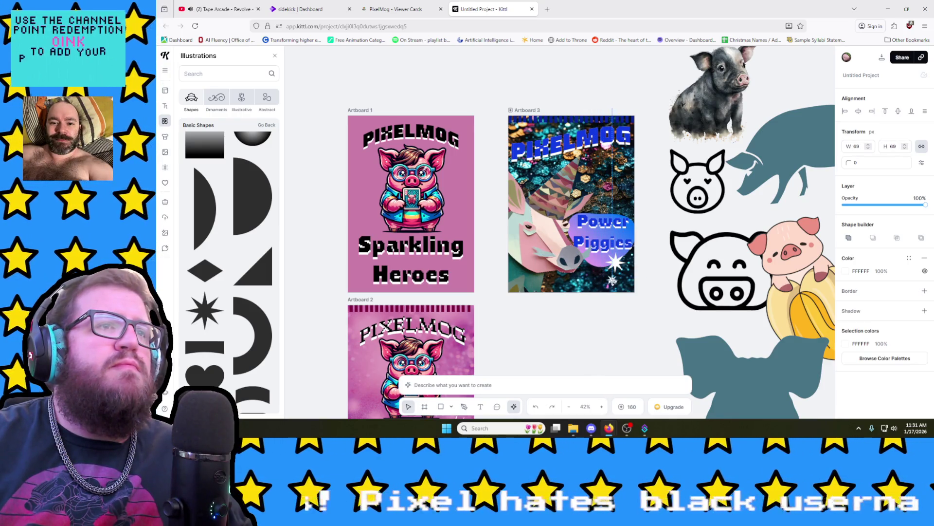
Step: Paste a second, smaller sparkle star at the card's lower-right corner
key("ctrl+v")
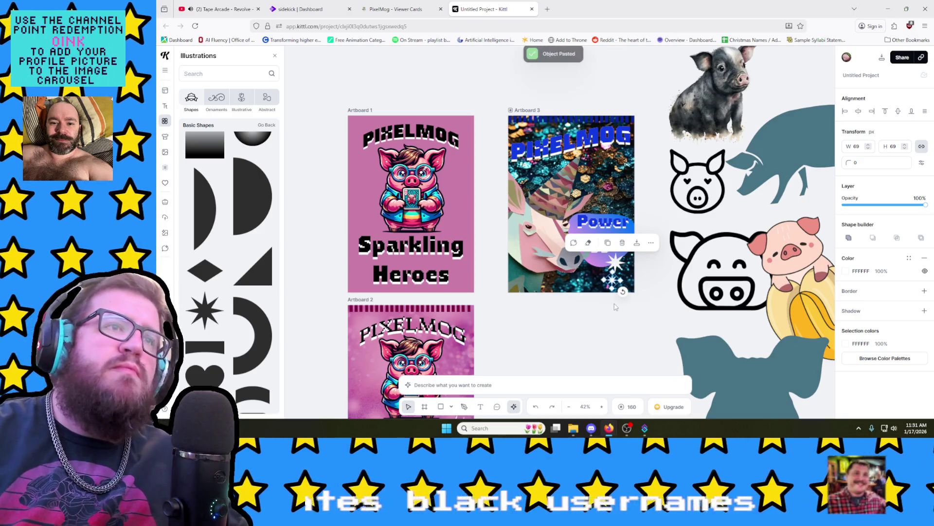
left_click_drag(614, 278, 630, 287)
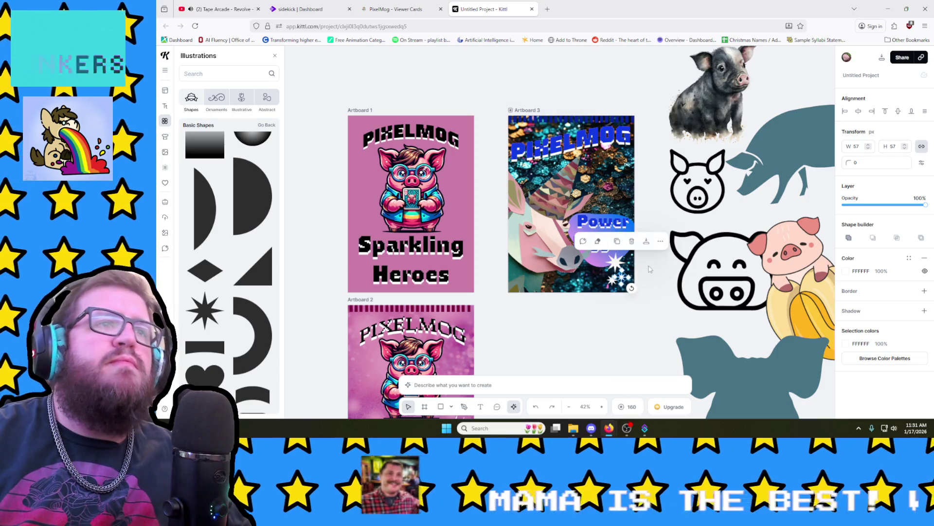
key("Escape")
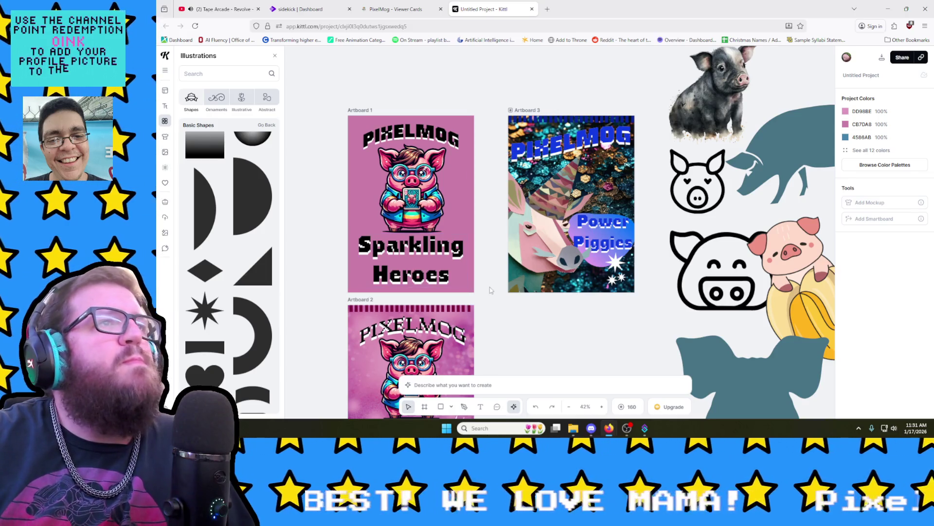
scroll(558, 299, "down", 3)
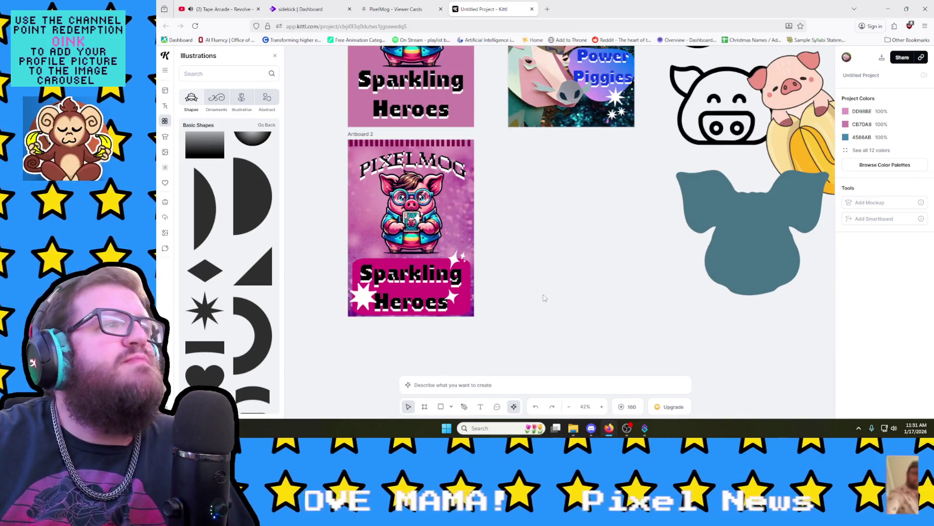
scroll(543, 298, "up", 2)
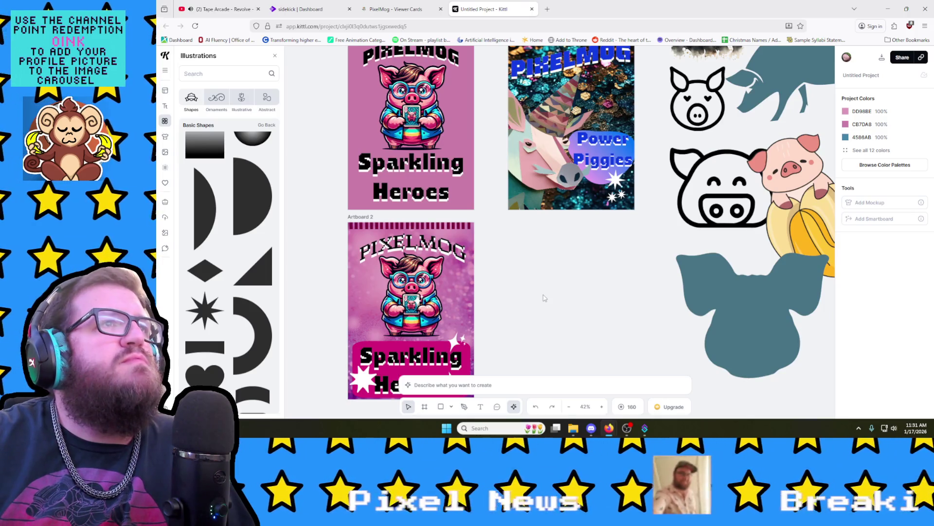
scroll(543, 298, "up", 2)
scroll(543, 298, "down", 1)
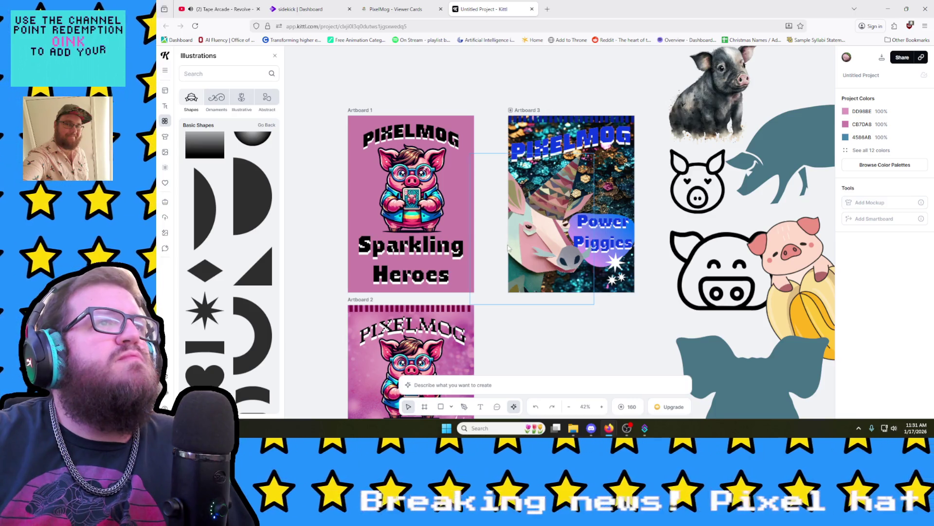
scroll(232, 286, "down", 3)
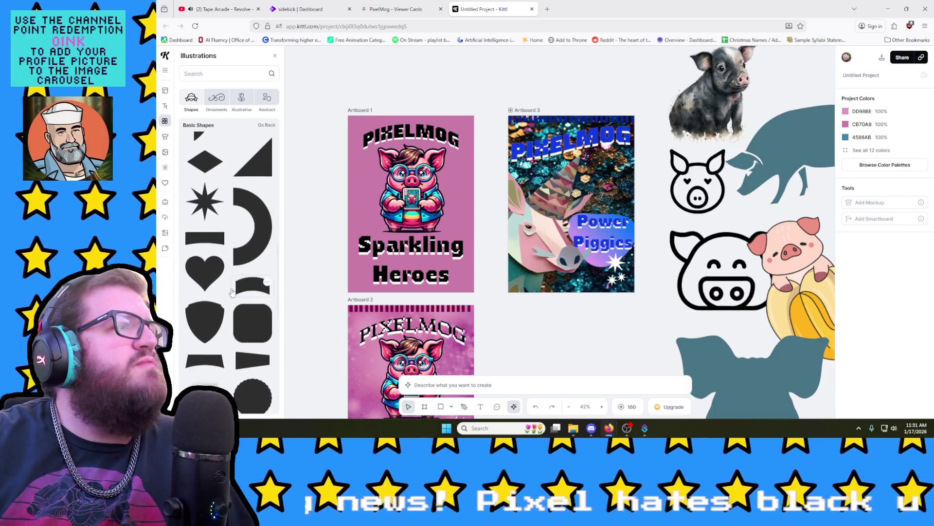
scroll(232, 292, "down", 2)
scroll(231, 291, "up", 2)
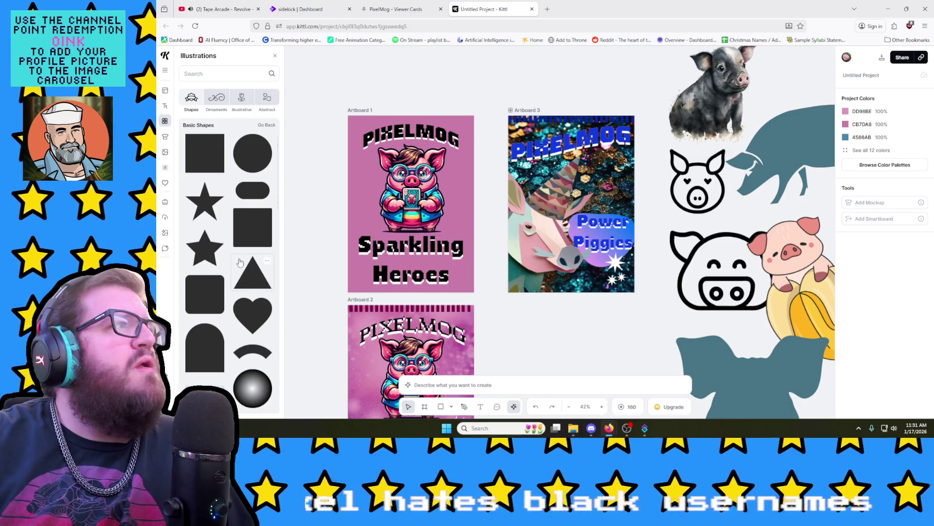
scroll(400, 319, "down", 3)
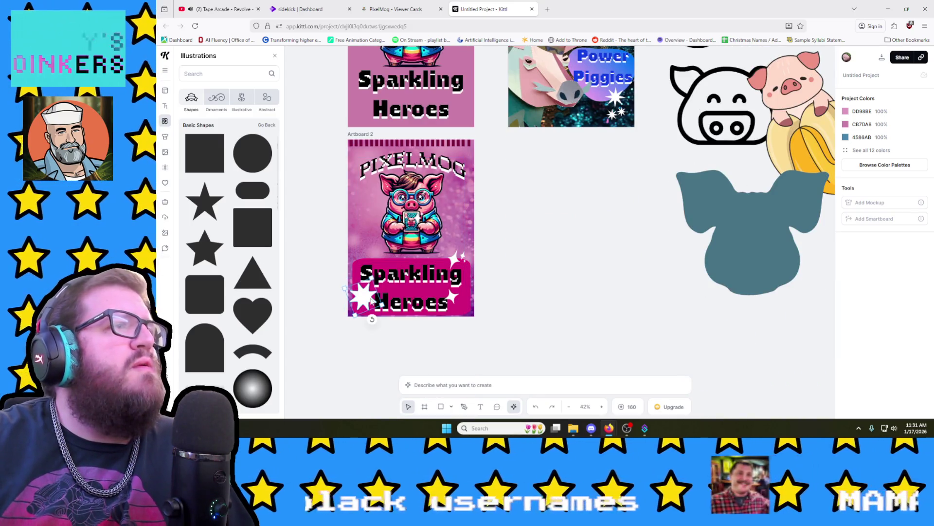
Step: Paste the large white star and place it at the top right of the Power Piggies card
key("ctrl+v")
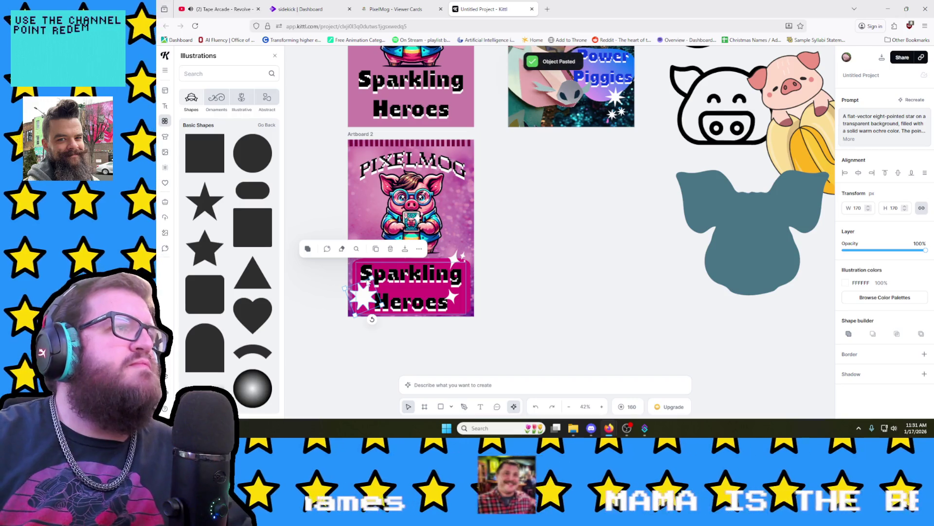
left_click_drag(363, 294, 613, 102)
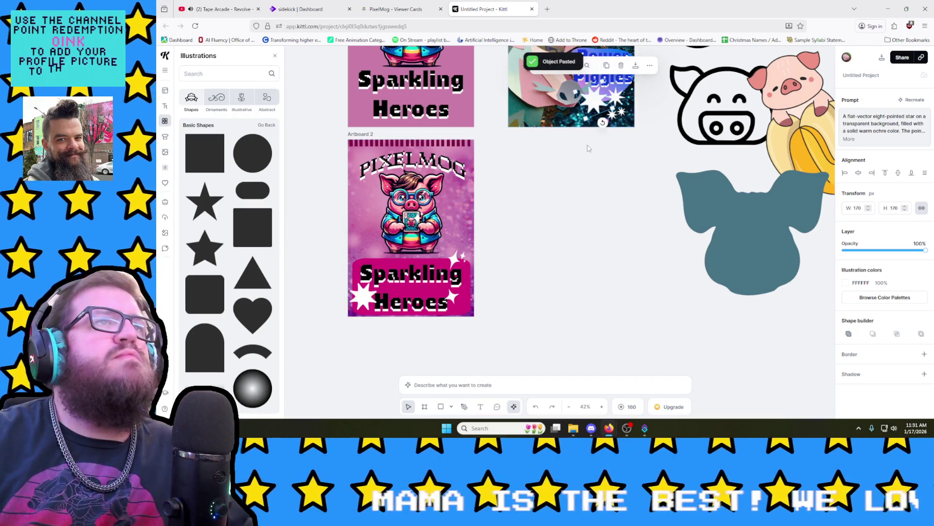
scroll(588, 149, "up", 2)
scroll(588, 148, "up", 1)
left_click(588, 148)
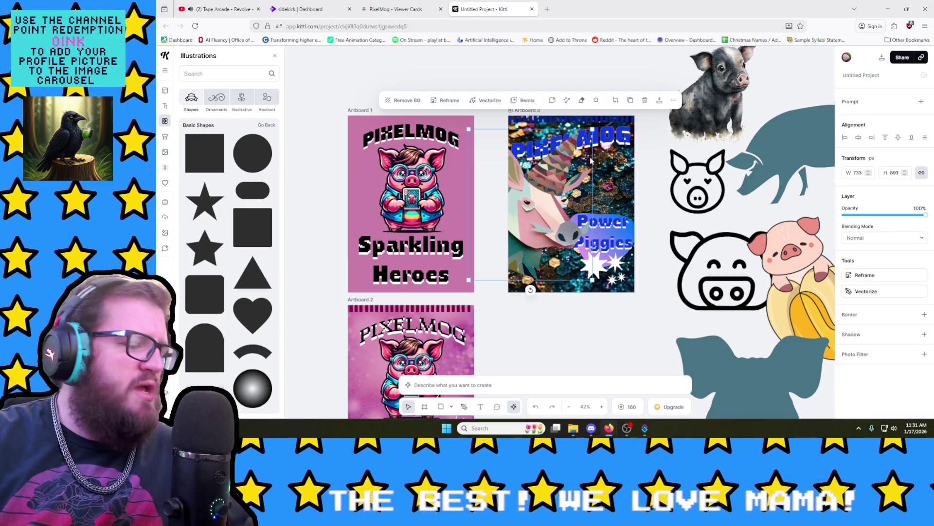
mouse_move(594, 265)
left_mouse_down()
mouse_move(605, 177)
mouse_move(621, 150)
left_mouse_up()
Step: Send the large star backward three layers via More Options
left_click(672, 101)
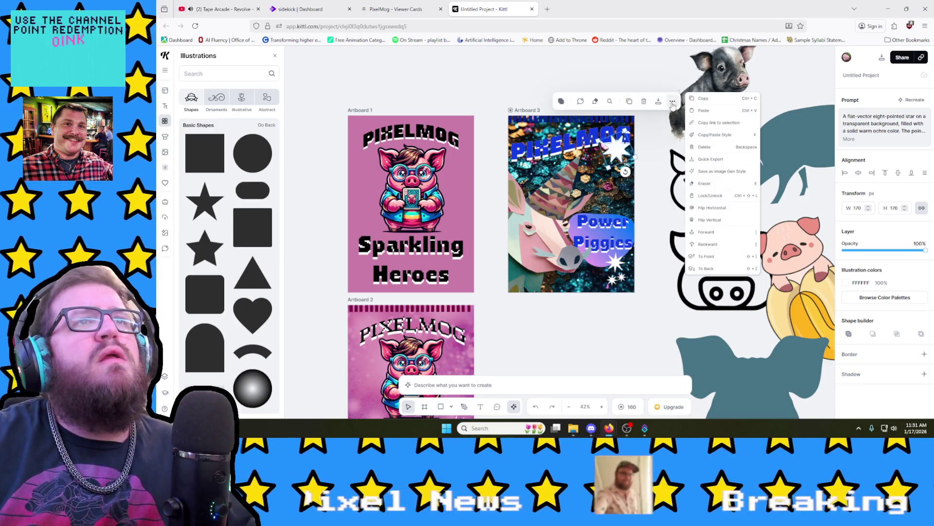
left_click(711, 248)
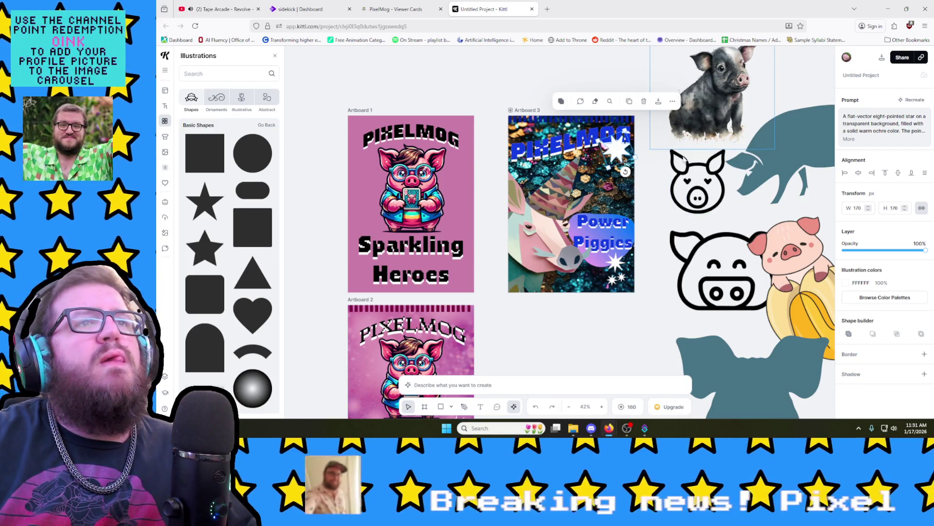
left_click(672, 100)
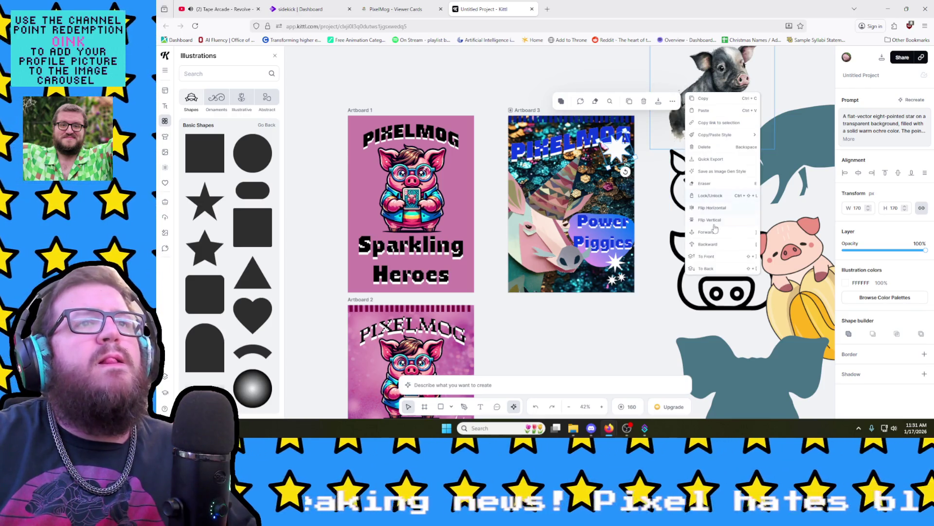
left_click(714, 245)
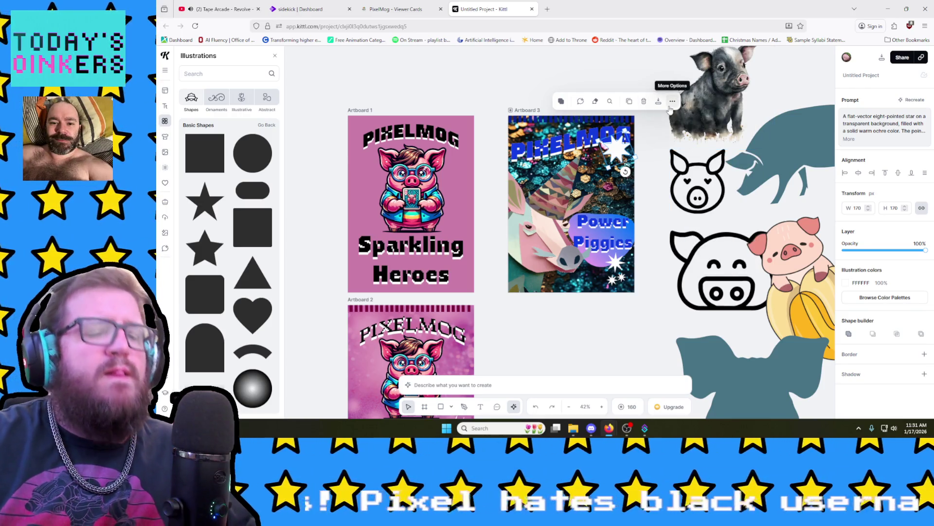
left_click(671, 106)
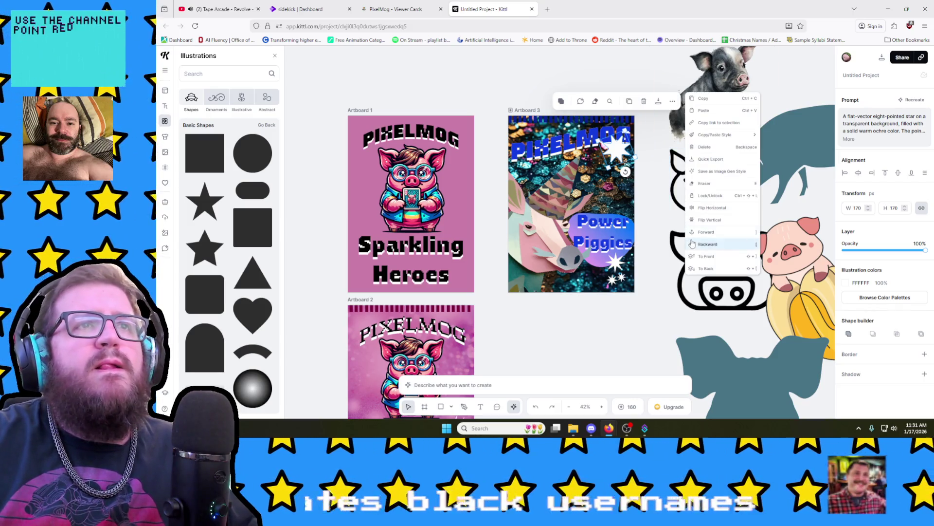
left_click(680, 231)
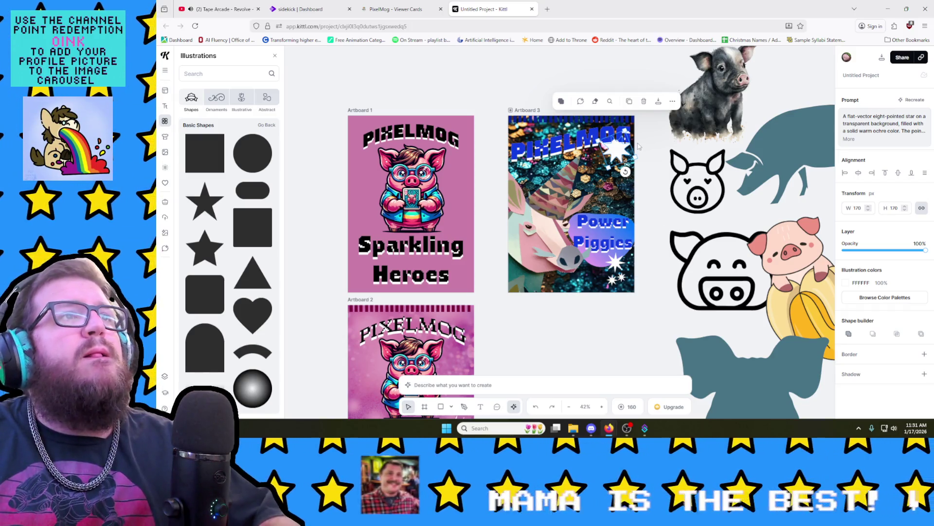
Step: Move the star to the card's top-left corner and shrink it to about 81 px
mouse_move(619, 154)
left_mouse_down()
mouse_move(616, 143)
mouse_move(608, 158)
mouse_move(620, 122)
left_mouse_up()
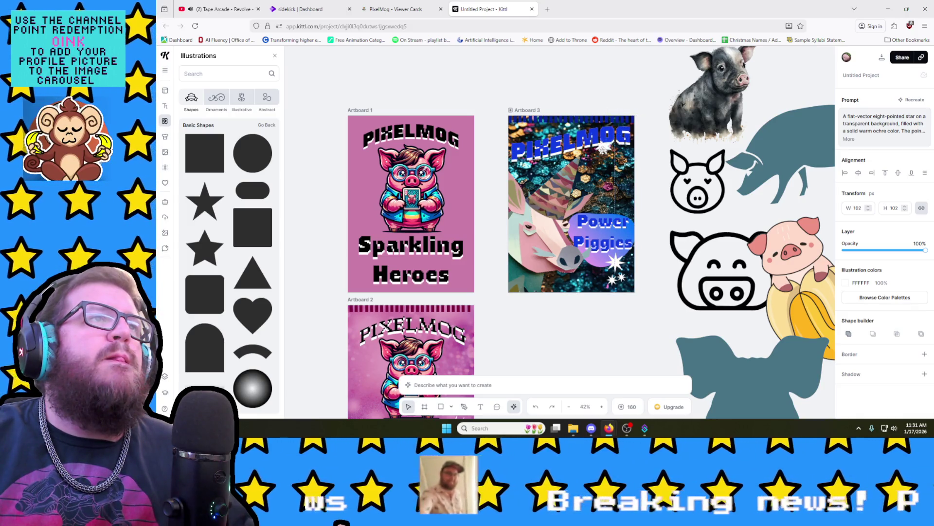
left_click_drag(602, 144, 618, 160)
left_click_drag(628, 197, 517, 130)
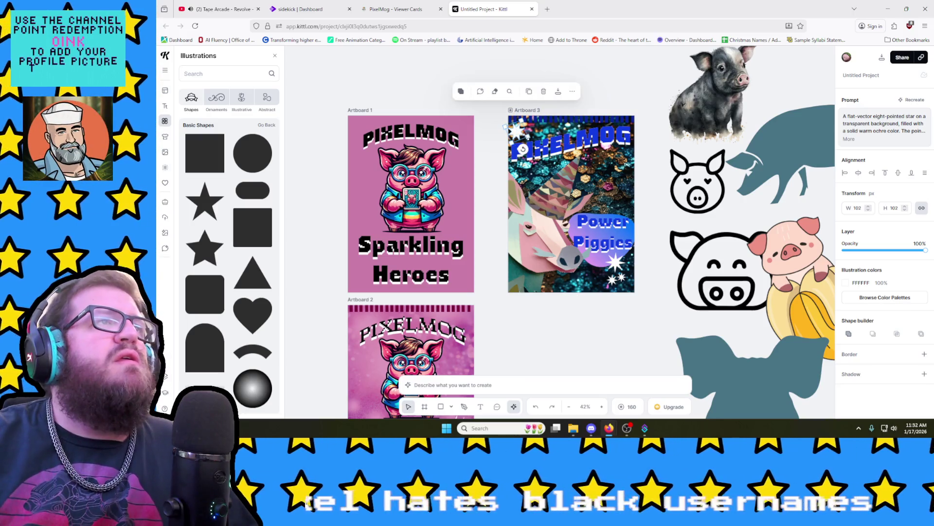
left_click_drag(533, 146, 523, 134)
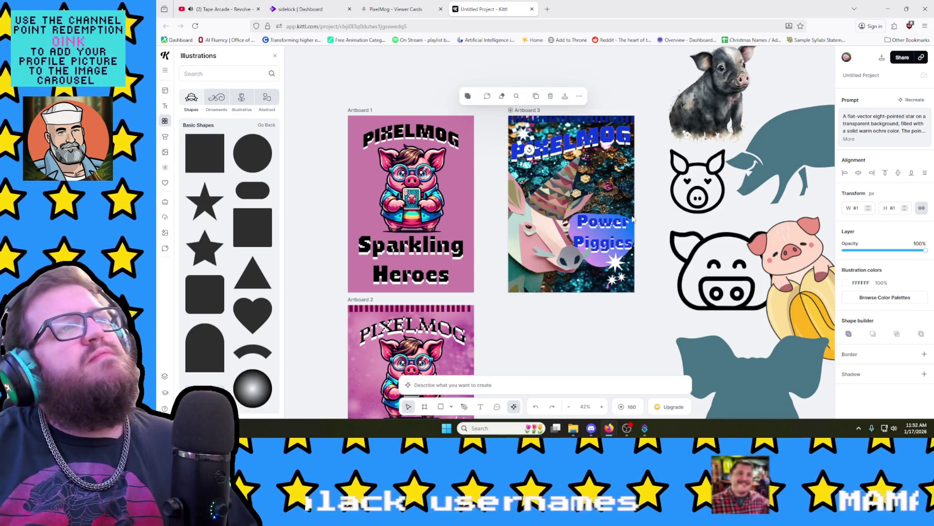
left_click(640, 216)
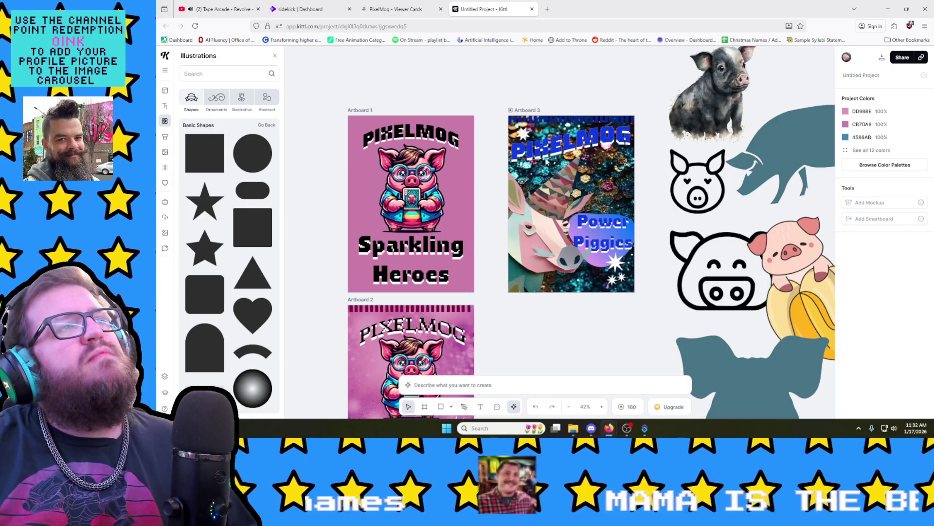
left_click(522, 133)
left_click(730, 212)
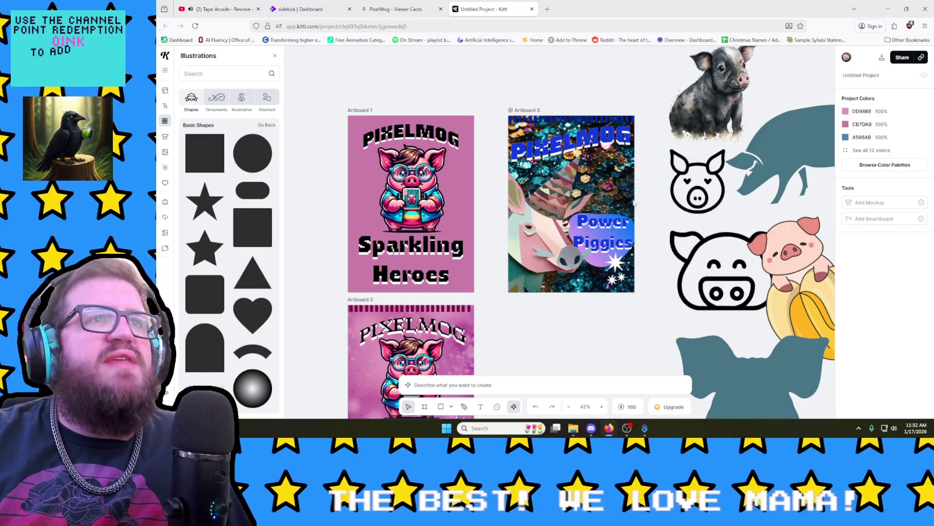
Step: Lay the blue pig silhouette over the card and scale it to about half size
mouse_move(804, 128)
left_mouse_down()
mouse_move(623, 161)
mouse_move(633, 154)
left_mouse_up()
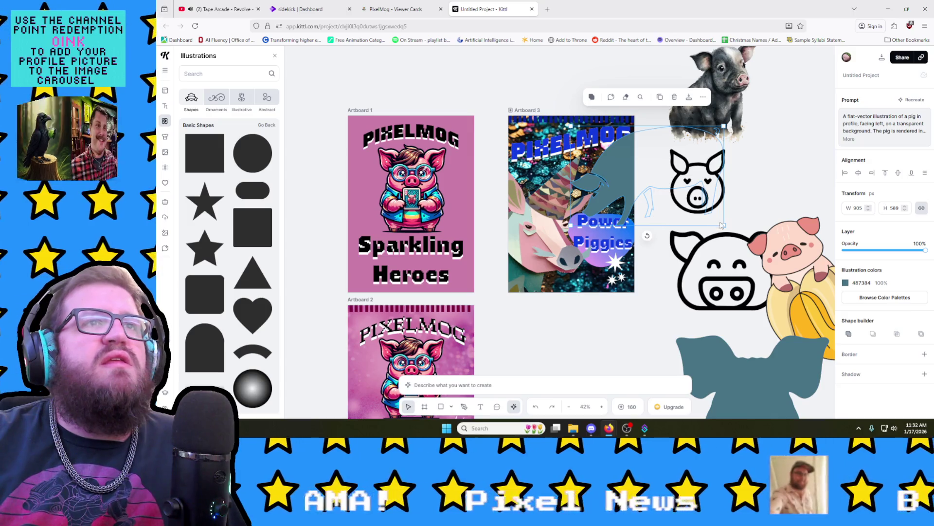
left_click_drag(725, 227, 676, 204)
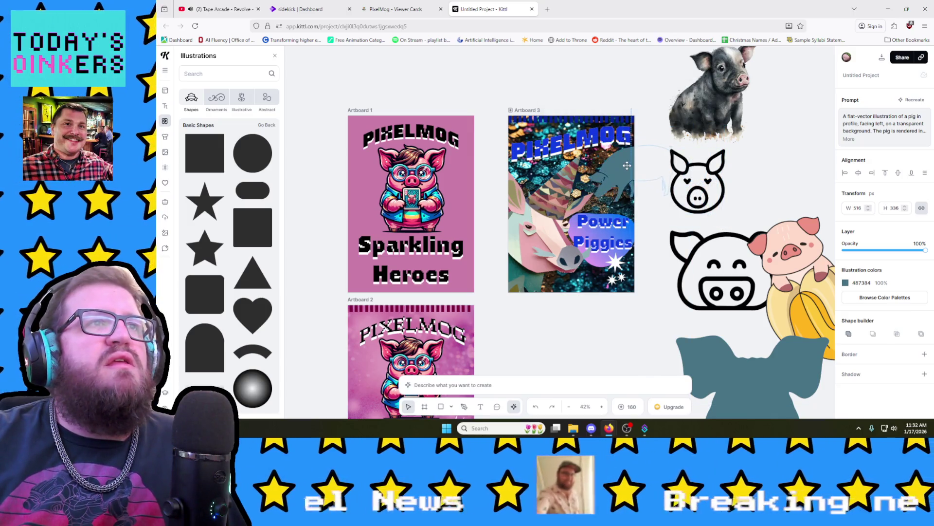
Step: Recolour the pig silhouette on Artboard 3 to the pink document colour
left_click(657, 100)
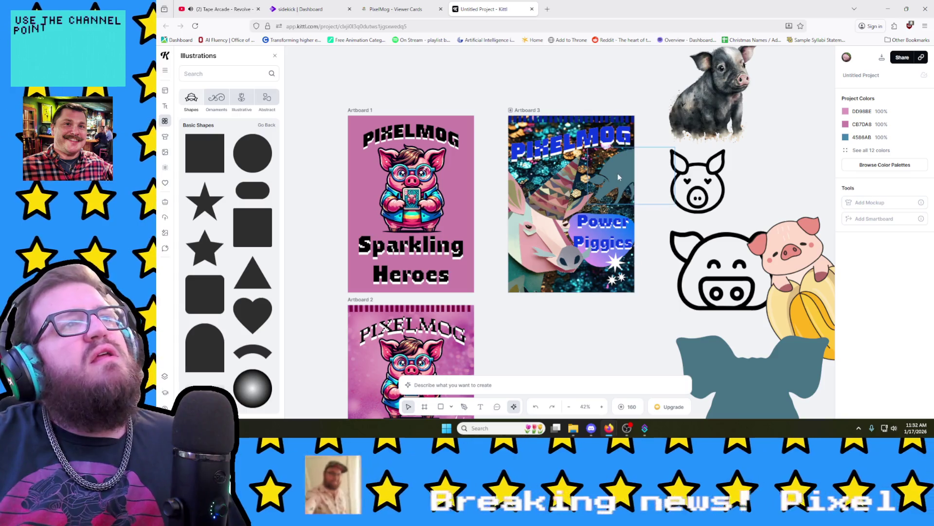
left_click(627, 184)
left_click_drag(625, 182, 638, 220)
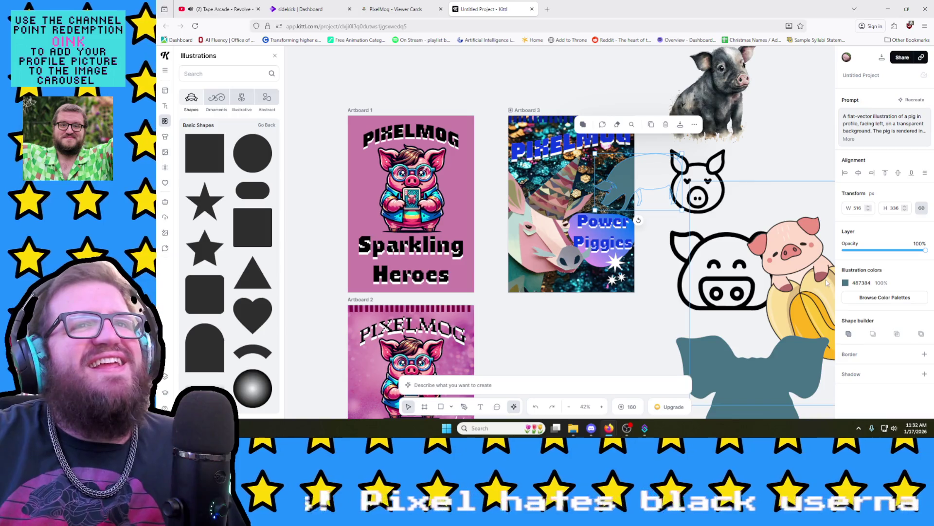
left_click(851, 283)
left_click(745, 397)
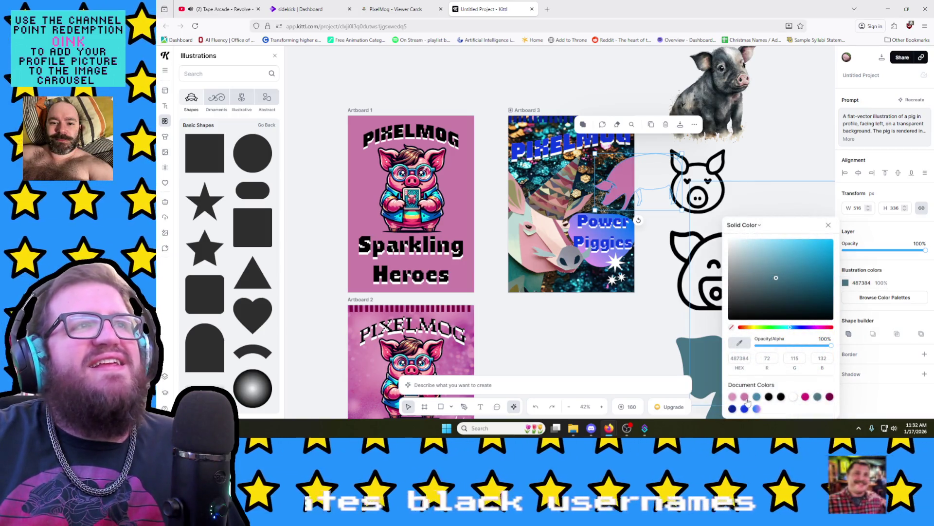
key("Escape")
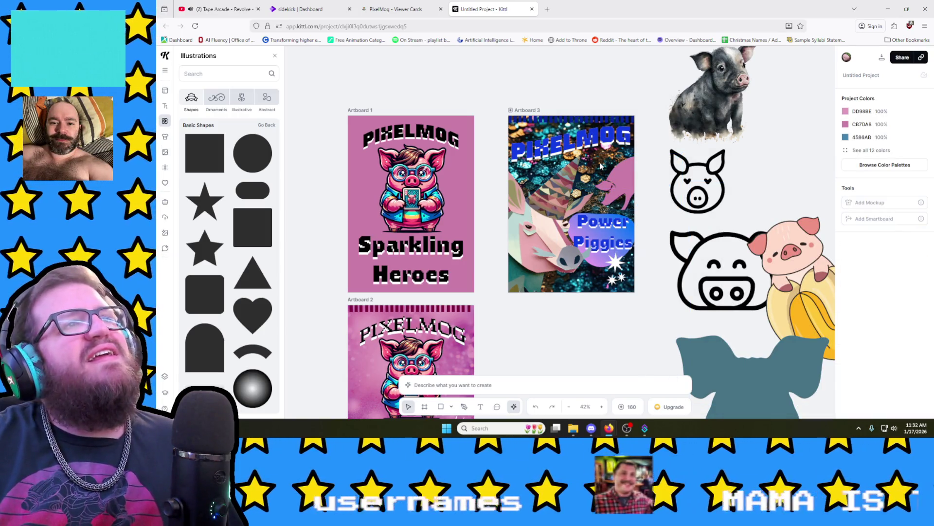
Step: Paste a copy of the pink pig and nudge the pig into place on the card
left_click(627, 173)
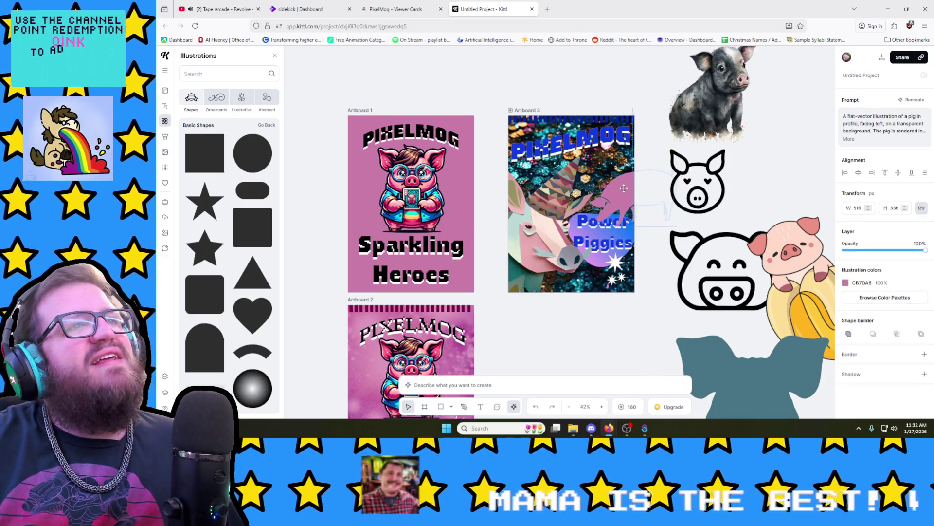
left_click_drag(620, 168, 626, 179)
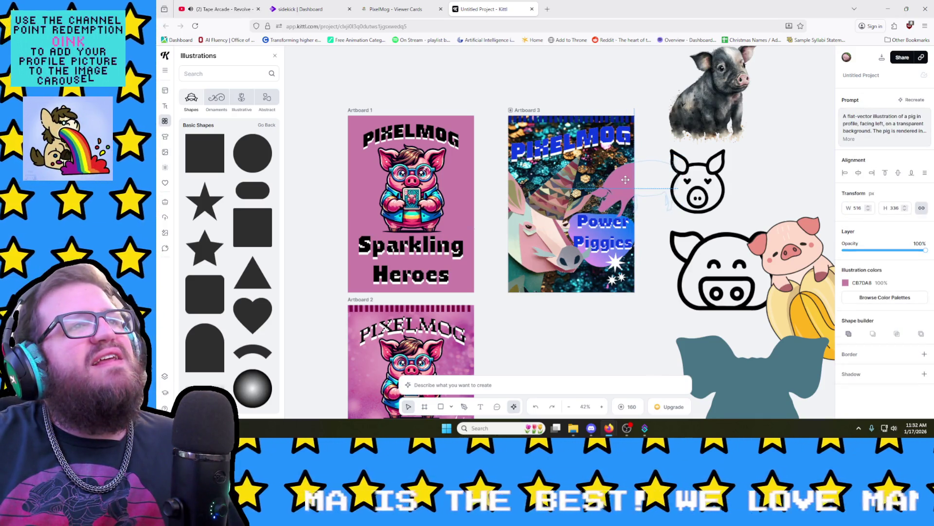
key("ctrl+v")
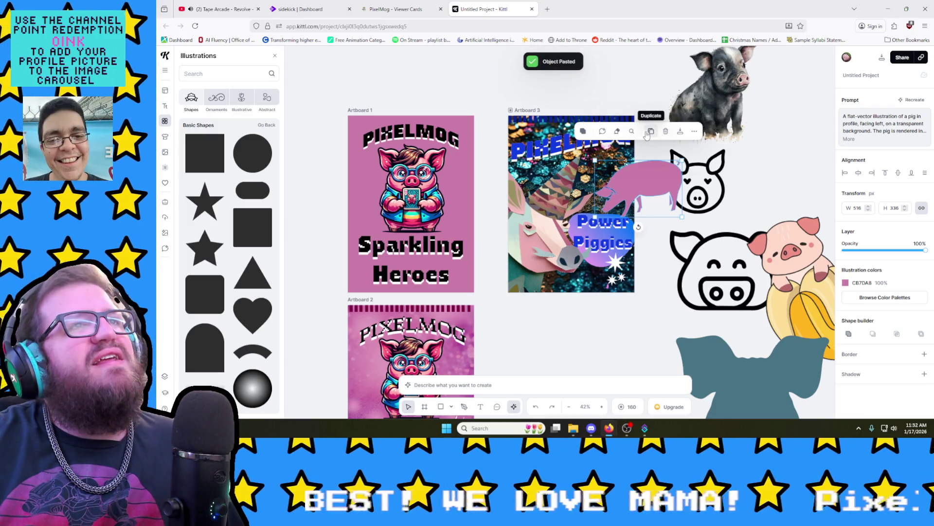
left_click(654, 86)
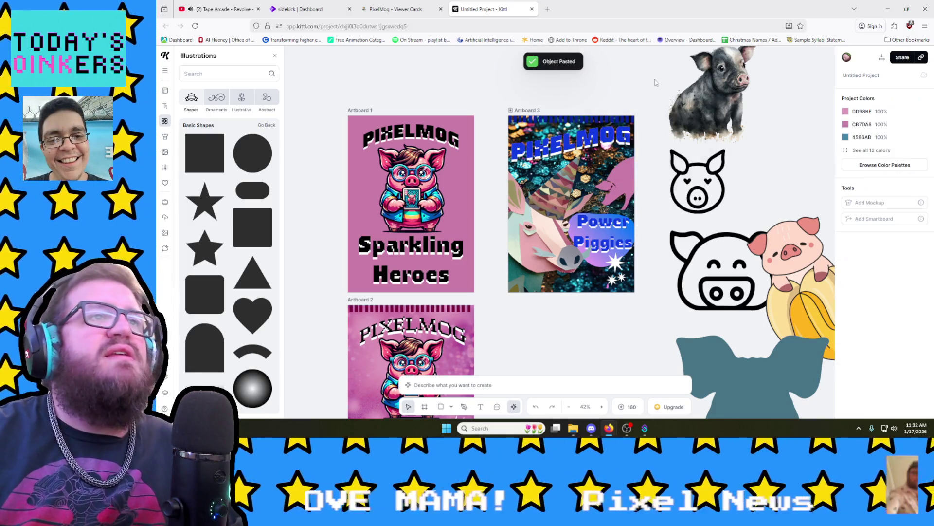
left_click(621, 179)
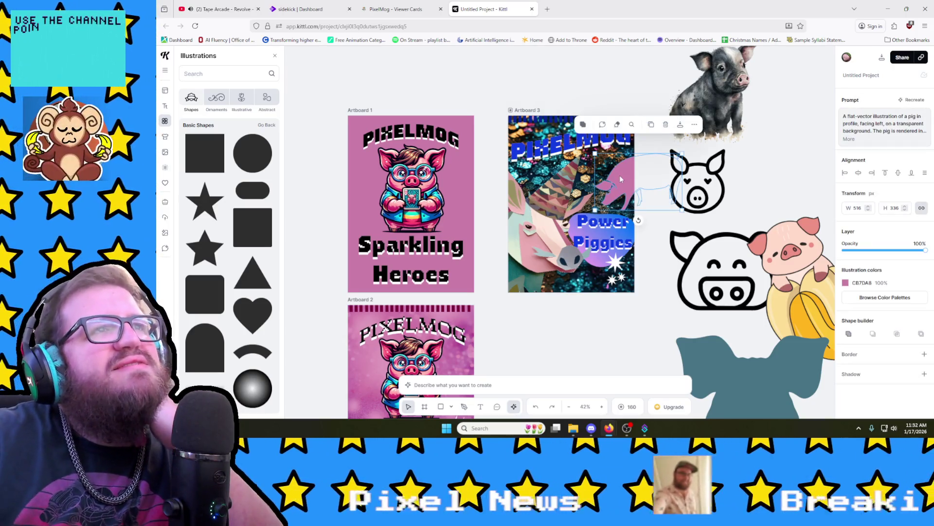
left_click_drag(621, 179, 615, 171)
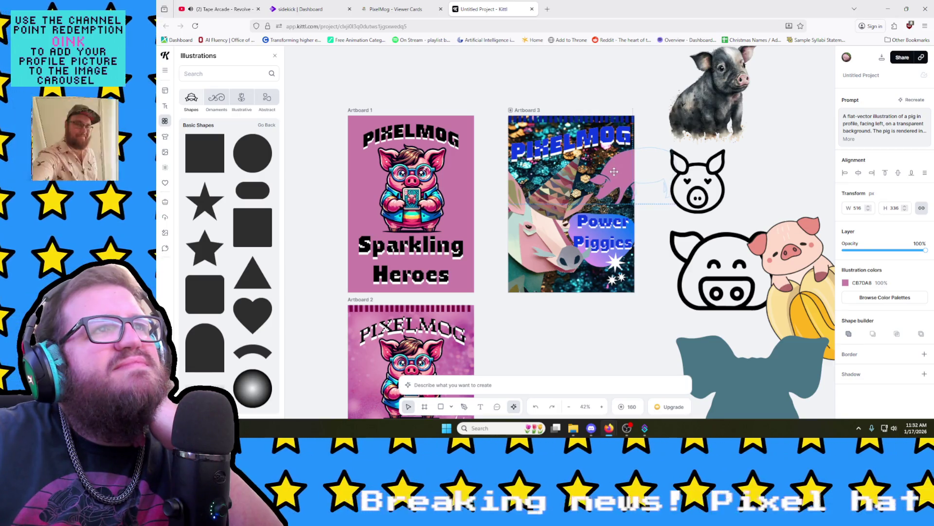
left_click(586, 344)
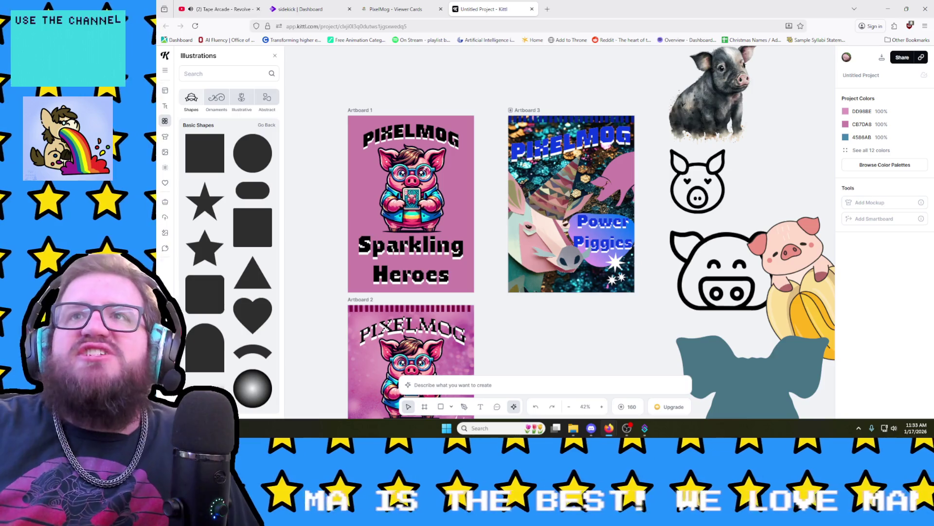
left_click(599, 139)
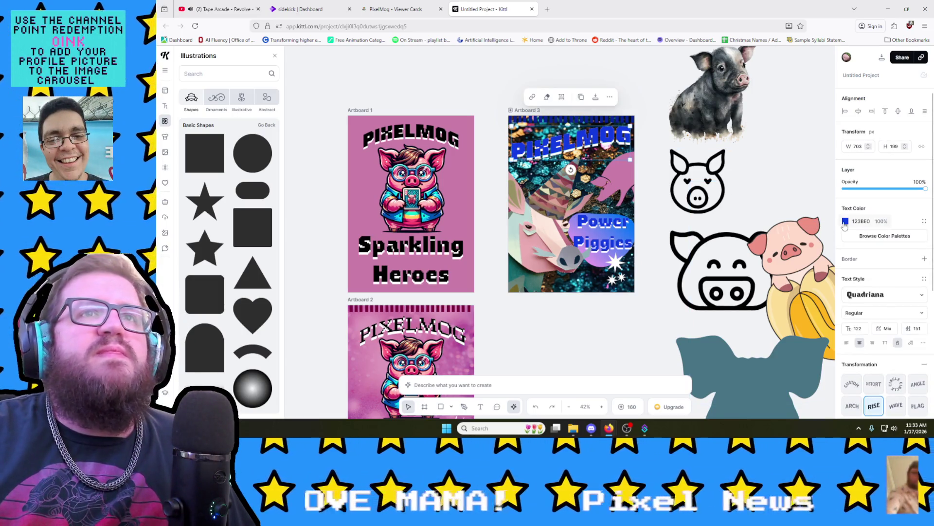
Step: Set the PIXELMOG title colour to a light sky blue (31A6E6)
left_click(846, 221)
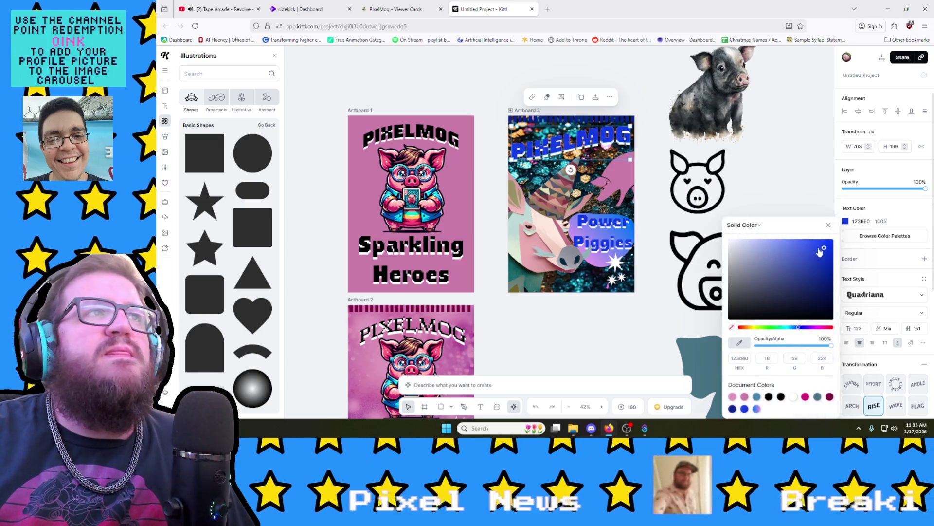
mouse_move(821, 250)
left_mouse_down()
mouse_move(796, 231)
mouse_move(796, 250)
mouse_move(807, 249)
left_mouse_up()
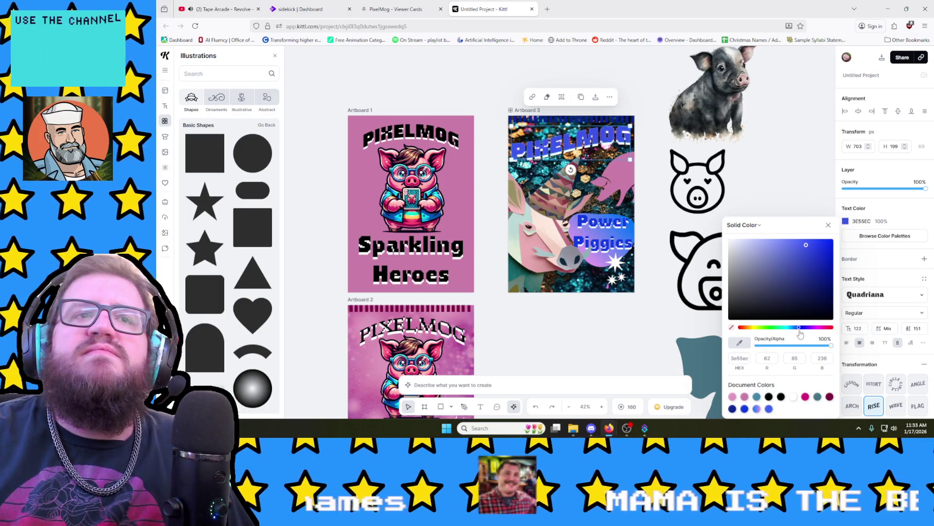
left_click_drag(796, 333, 793, 332)
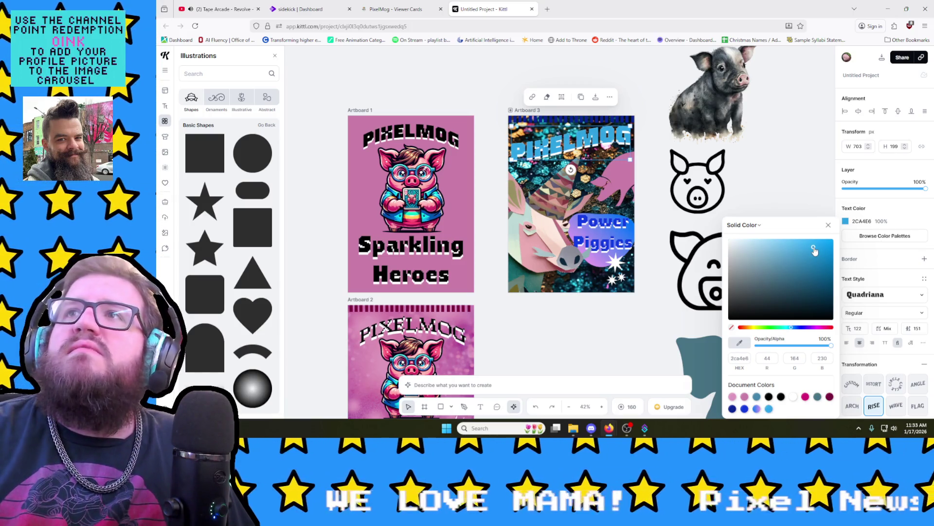
left_click_drag(814, 250, 812, 250)
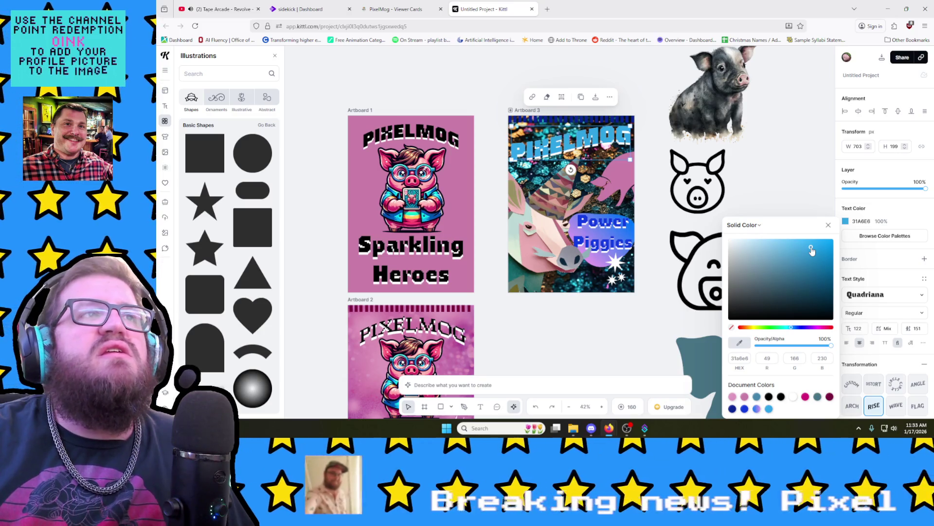
left_click(815, 172)
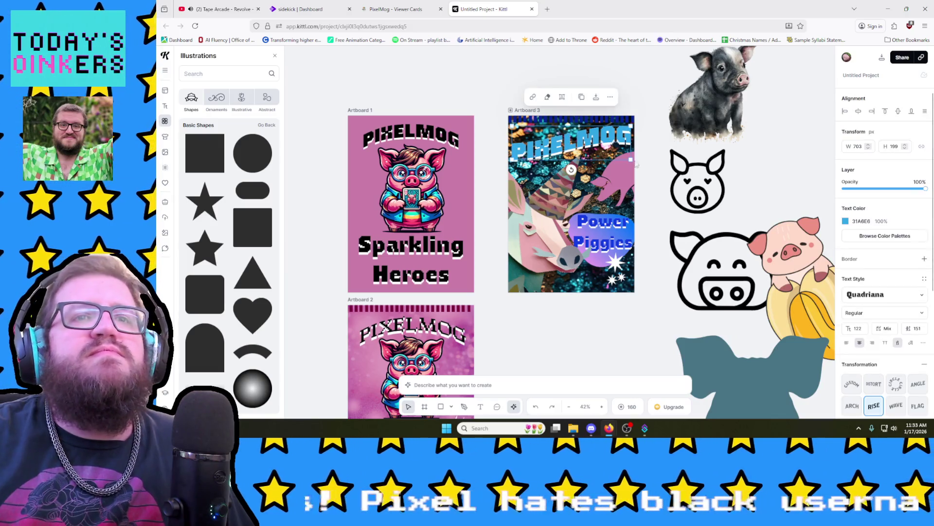
scroll(882, 388, "down", 2)
scroll(888, 357, "down", 1)
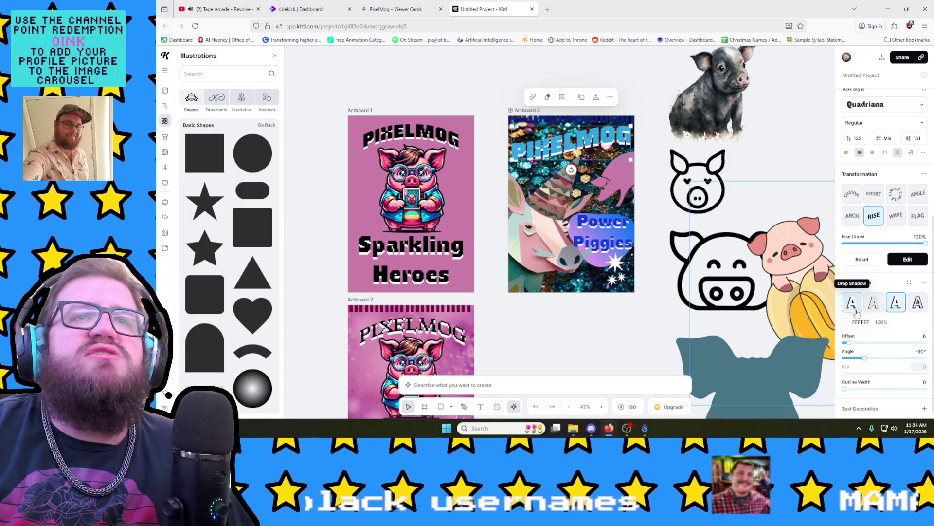
Step: Try shadow styles on the title and set its shadow colour to white
left_click(873, 303)
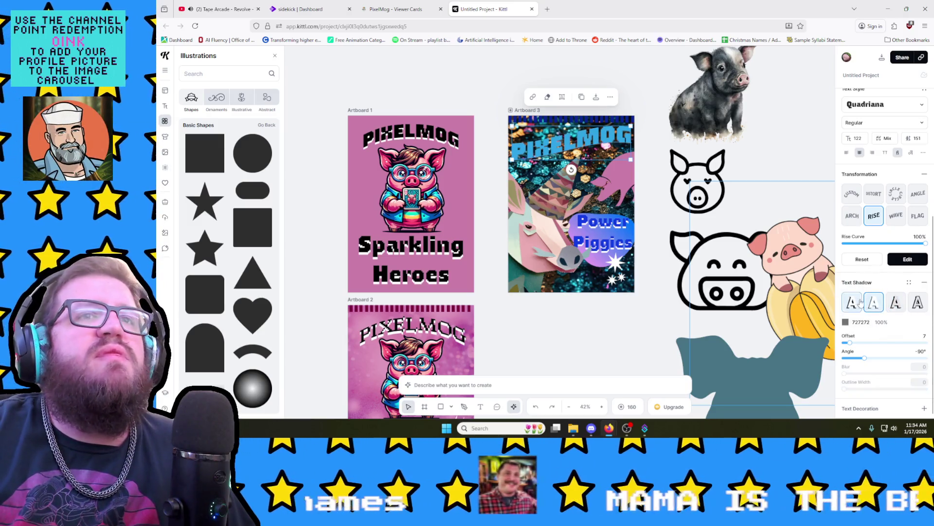
left_click(896, 302)
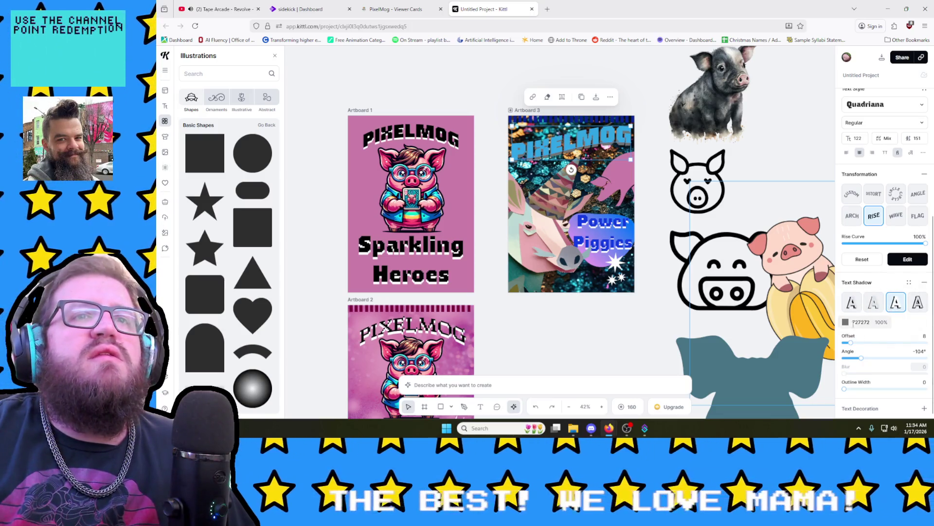
left_click(847, 322)
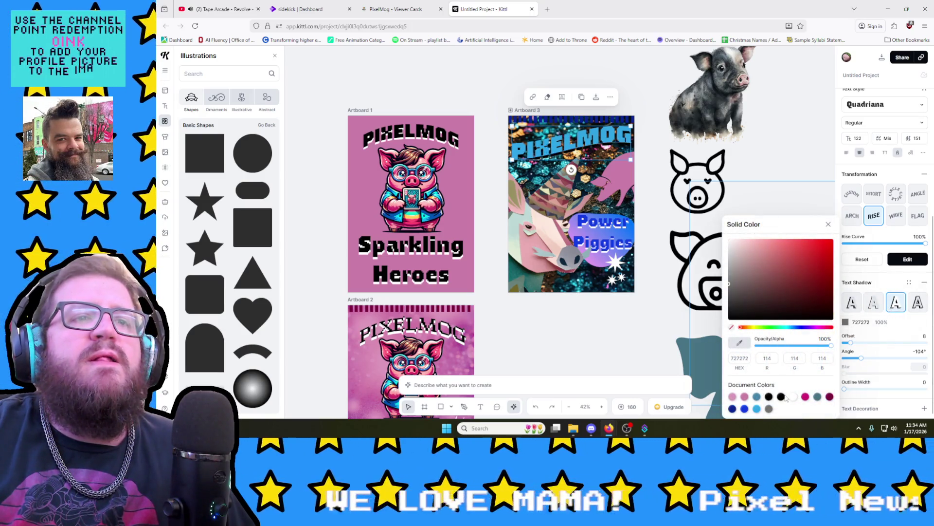
left_click(794, 398)
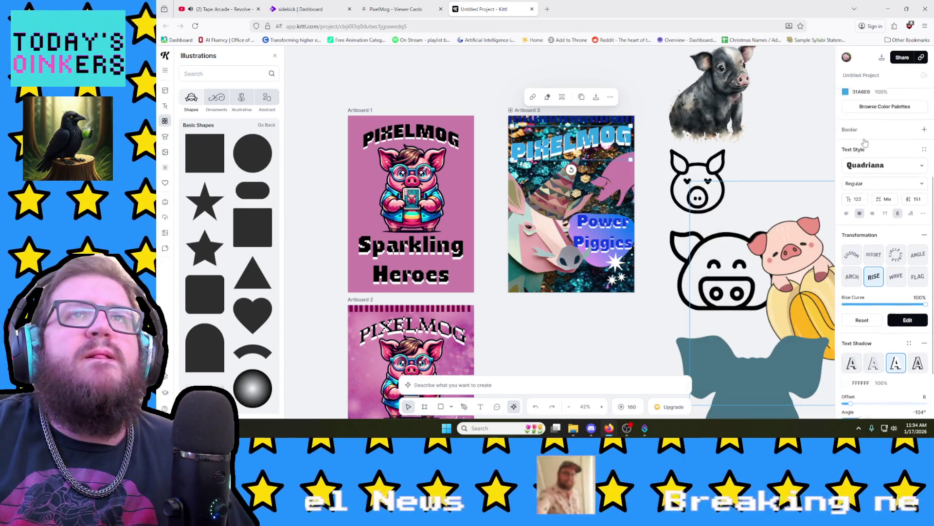
scroll(865, 160, "up", 3)
Step: Briefly make the title black, undo back to light blue, and keep the two-colour layered shadow
left_click(855, 125)
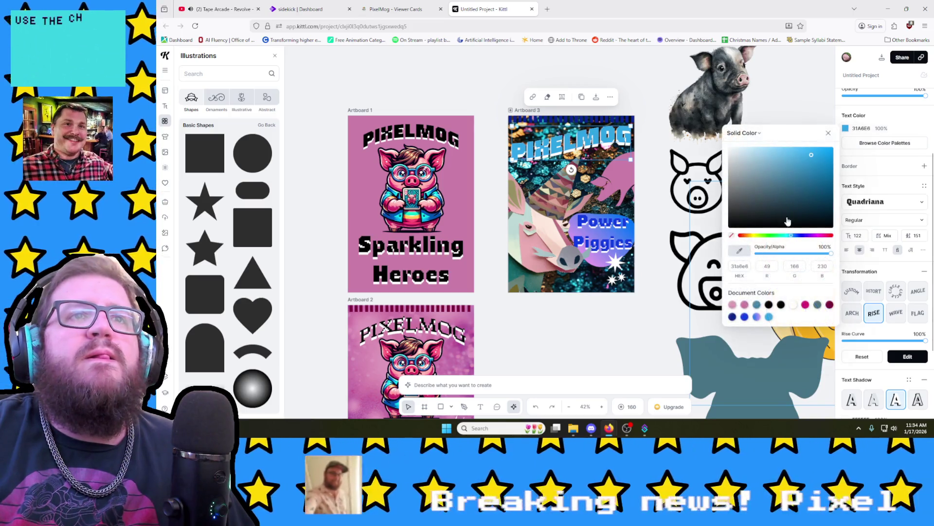
left_click_drag(796, 187, 774, 228)
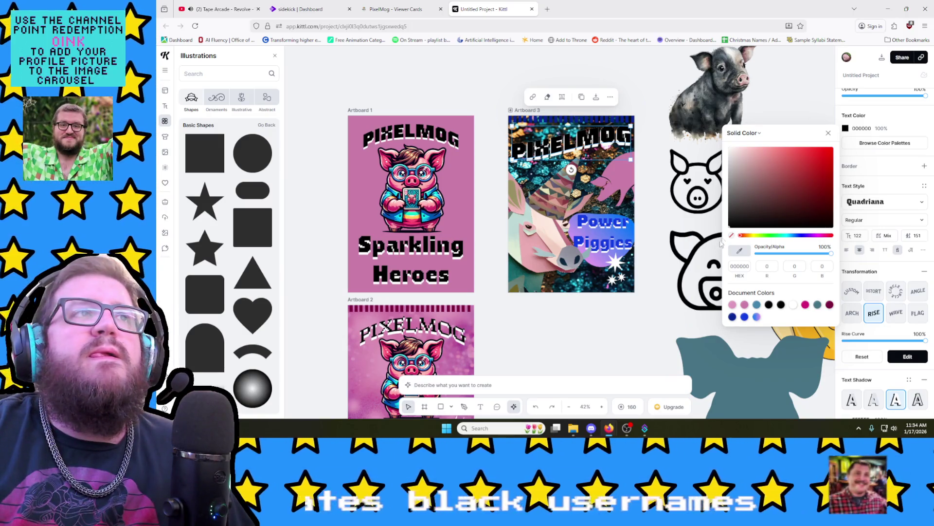
left_click(917, 400)
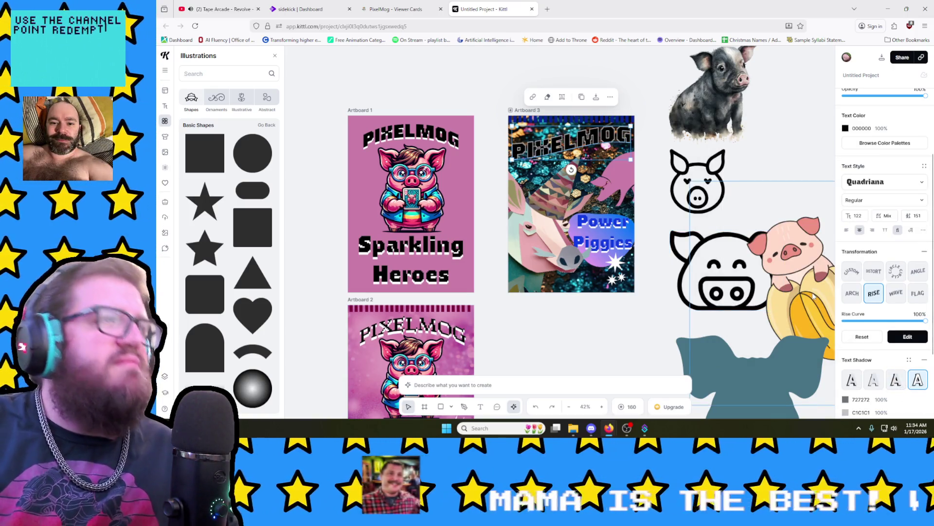
key("ctrl+z")
key("ctrl+z")
key("ctrl+z")
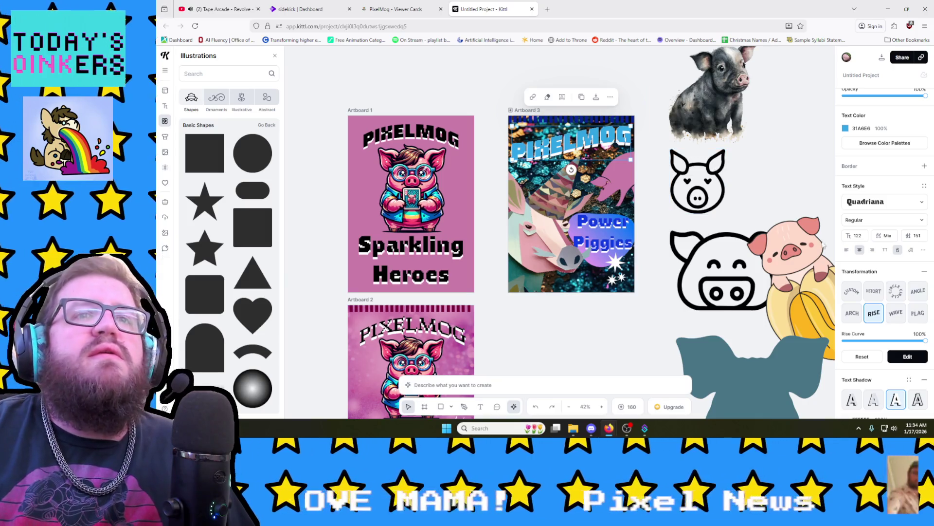
key("ctrl+z")
left_click(917, 380)
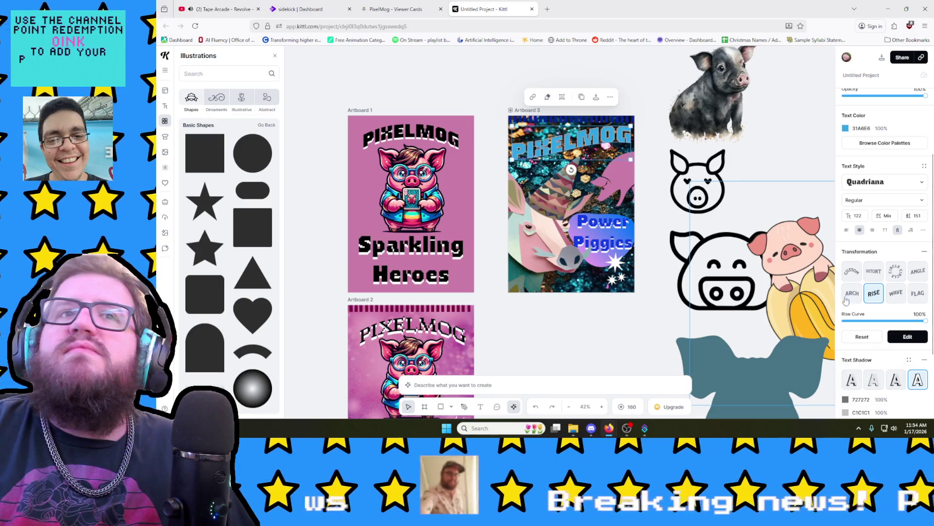
scroll(863, 369, "down", 1)
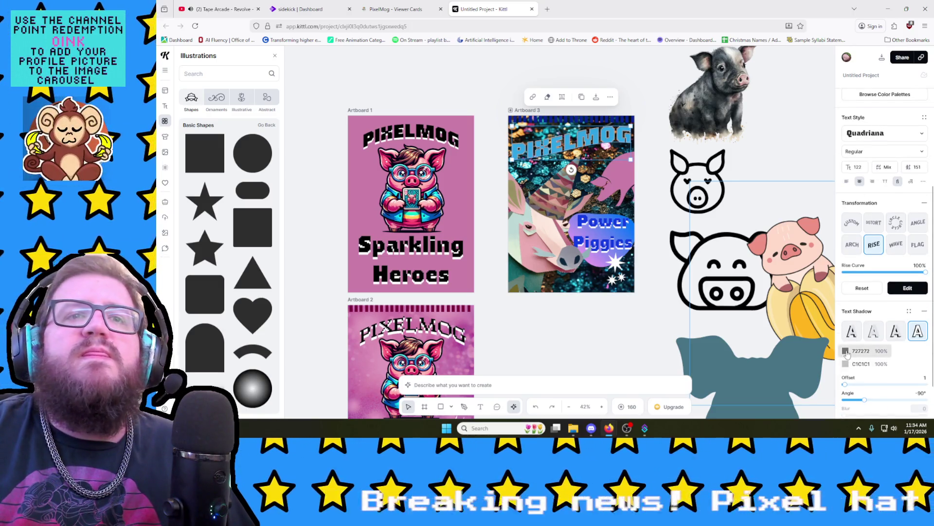
Step: Set the layered shadow's first colour to black instead of grey
left_click(846, 350)
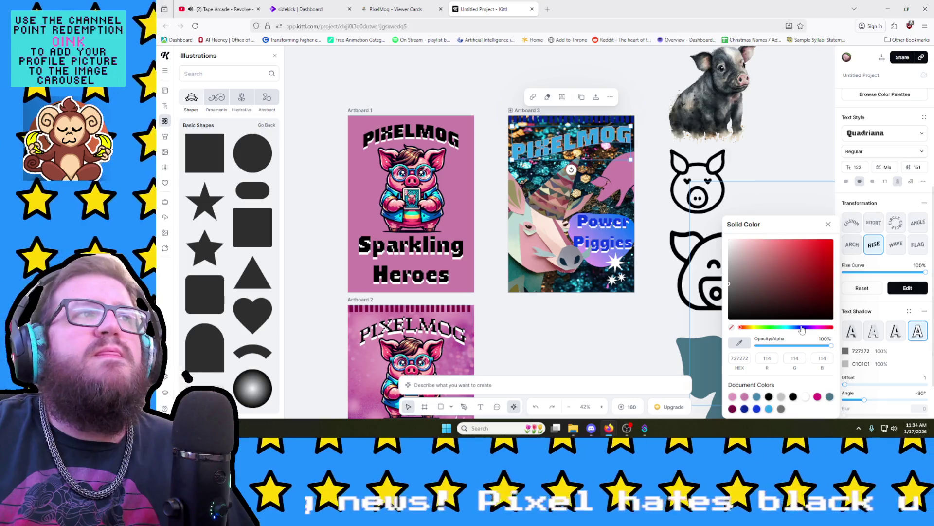
left_click_drag(802, 330, 824, 332)
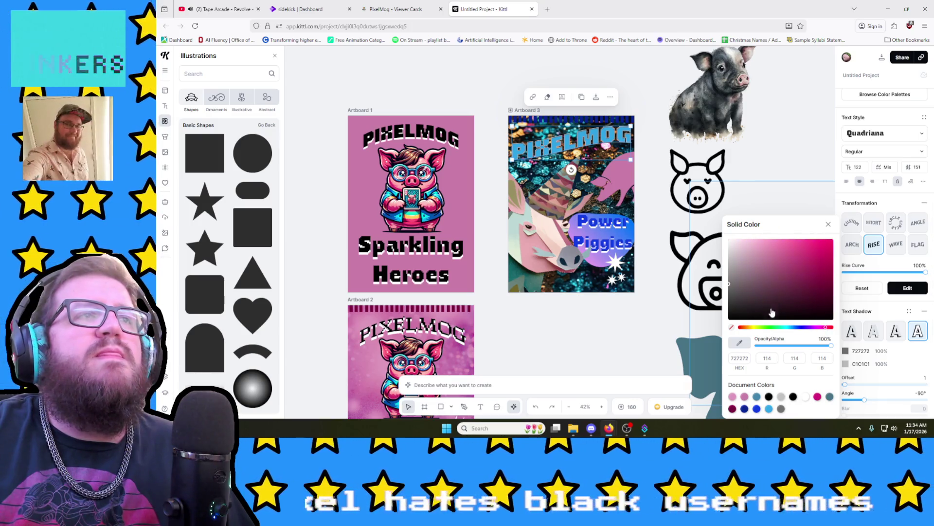
left_click_drag(772, 310, 694, 350)
left_click(559, 343)
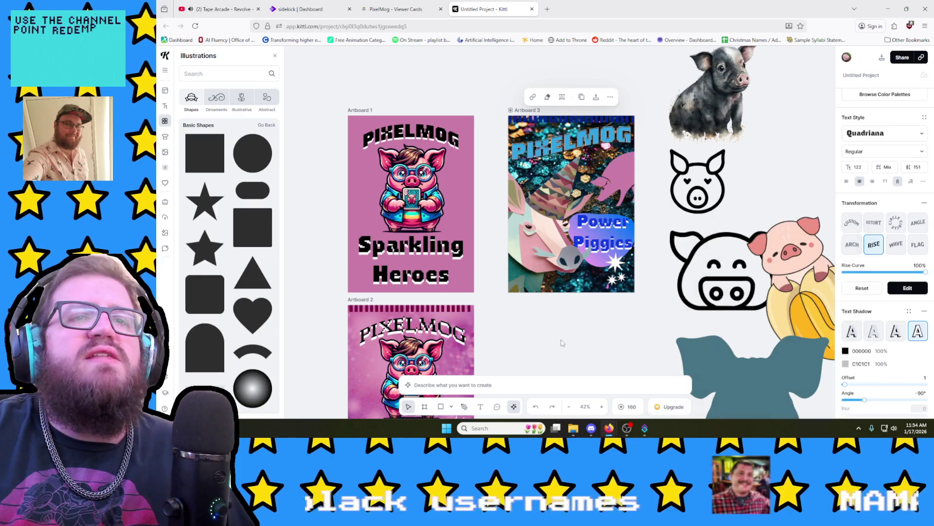
left_click(627, 299)
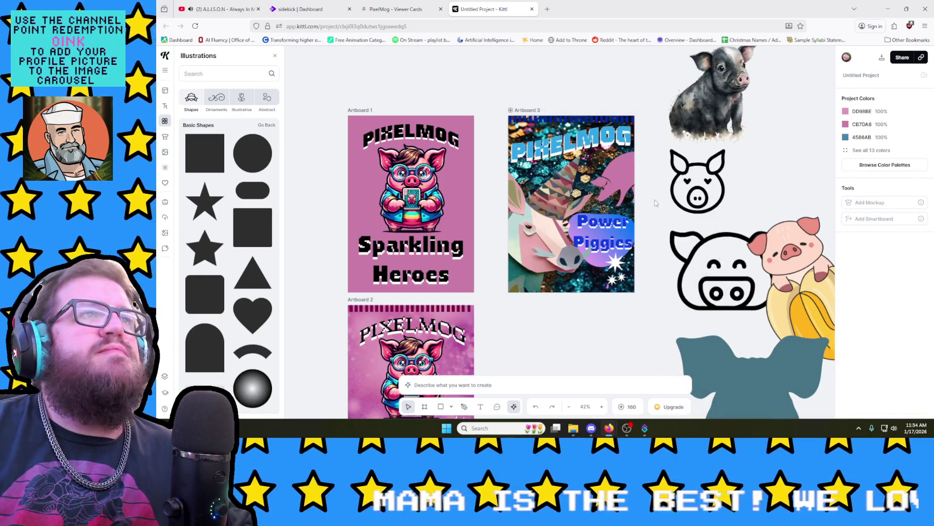
left_click(599, 140)
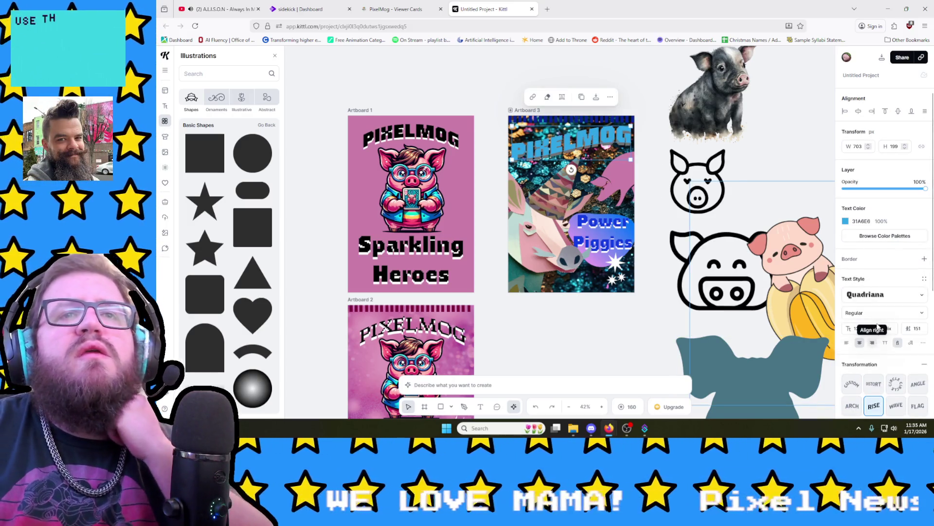
scroll(873, 343, "down", 3)
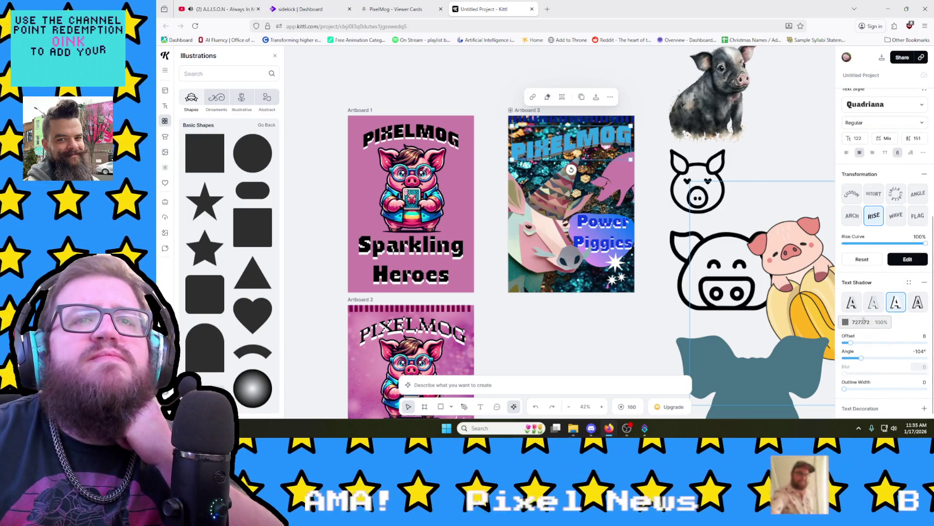
Step: Set the PIXELMOG title's offset shadow to solid black
left_click(845, 323)
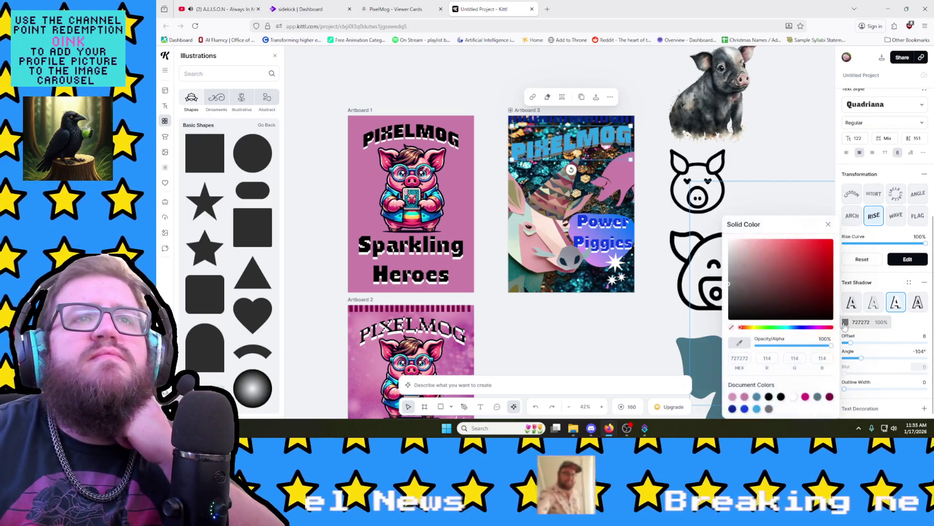
left_click_drag(753, 287, 717, 334)
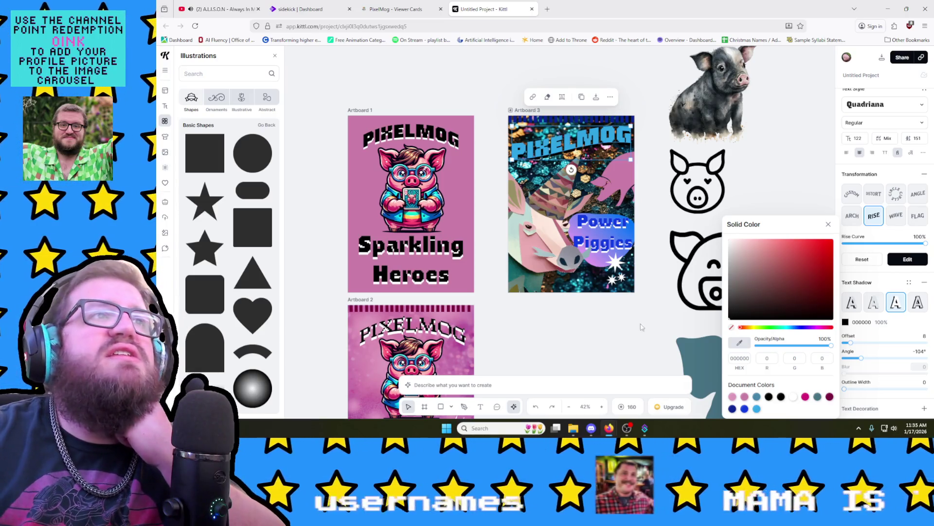
left_click(635, 340)
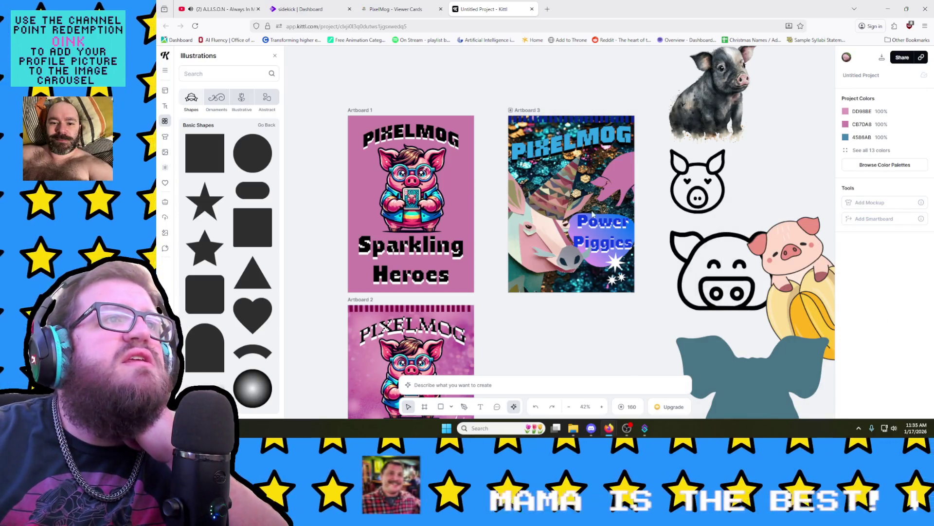
left_click(617, 233)
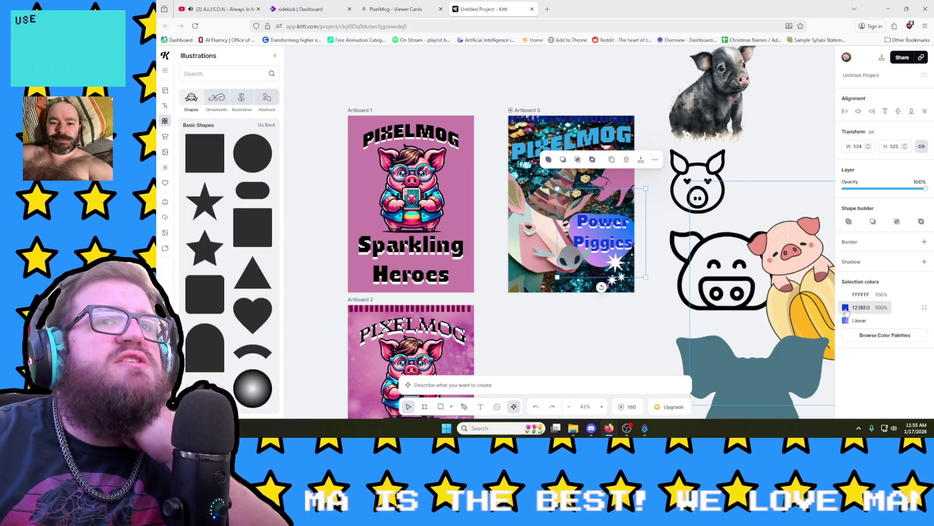
Step: Recolour the Power Piggies lettering from 123BE0 to the light blue document swatch
left_click(845, 308)
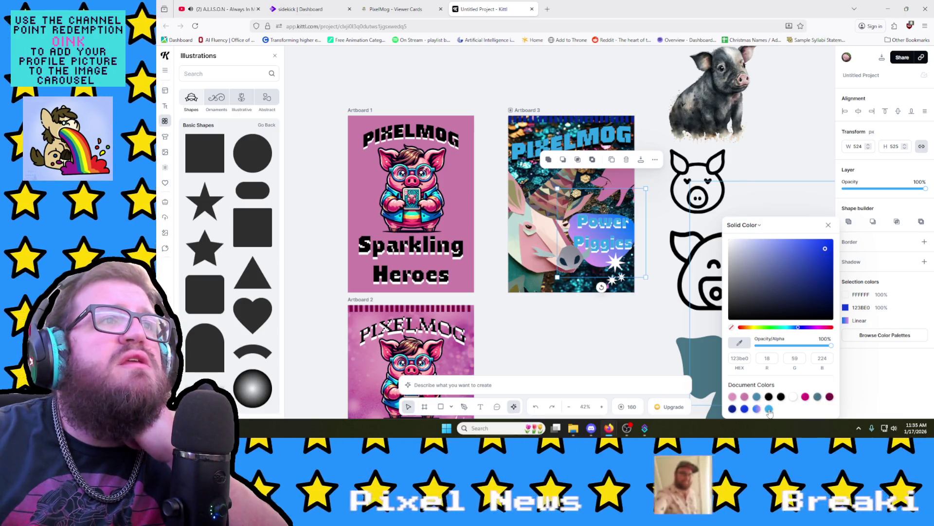
left_click(769, 410)
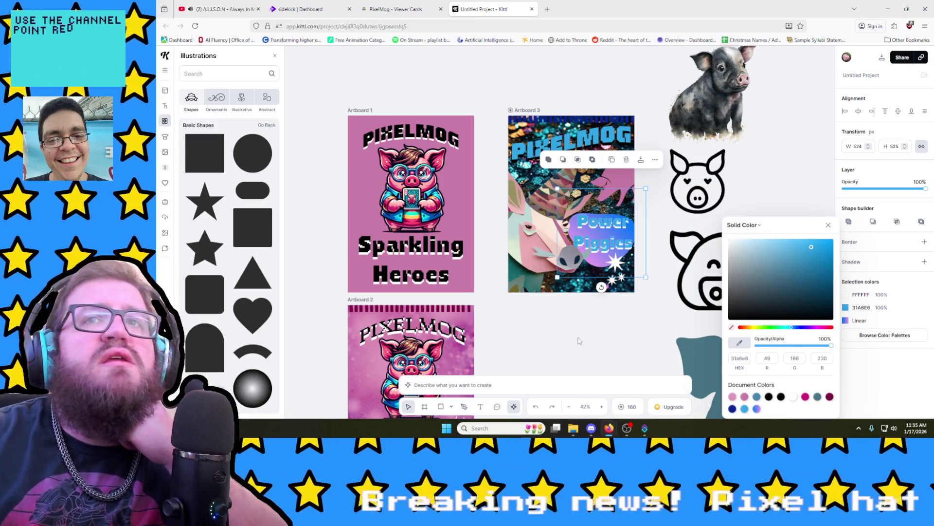
left_click(551, 336)
left_click(603, 233)
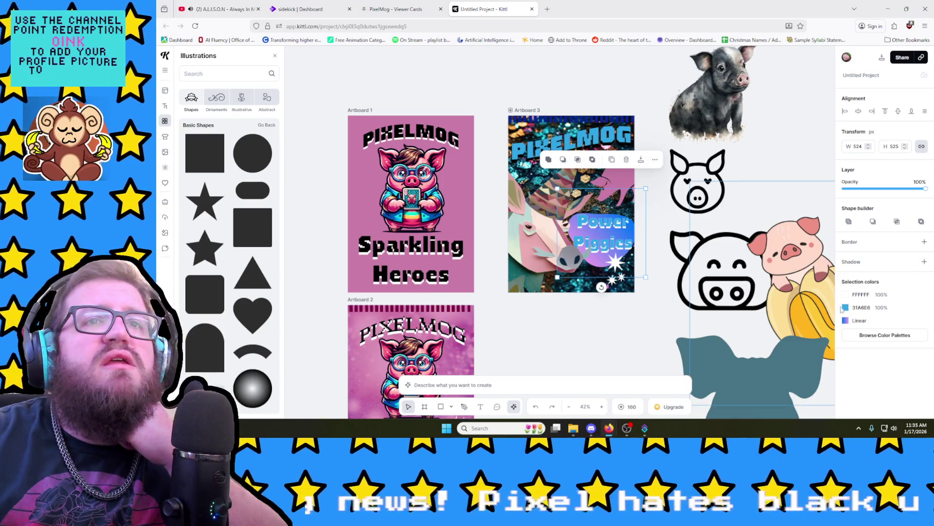
double_click(603, 232)
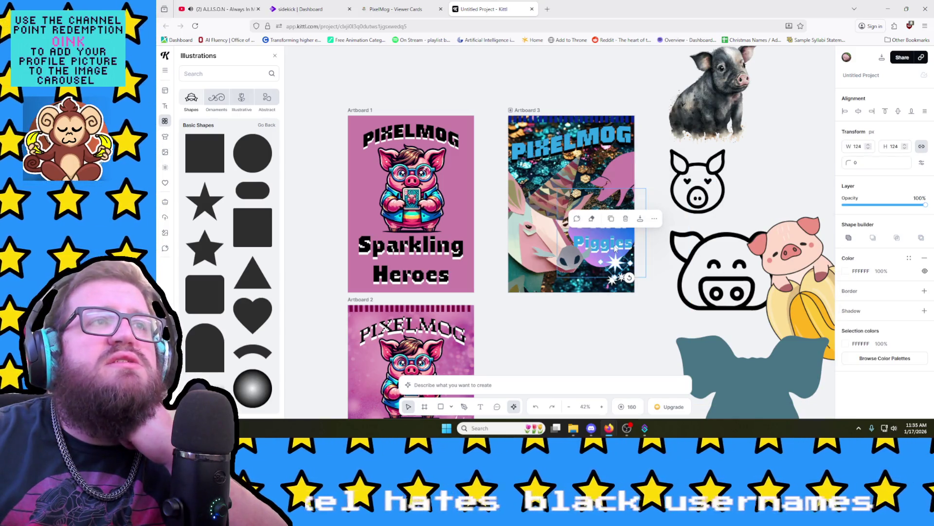
scroll(866, 335, "down", 3)
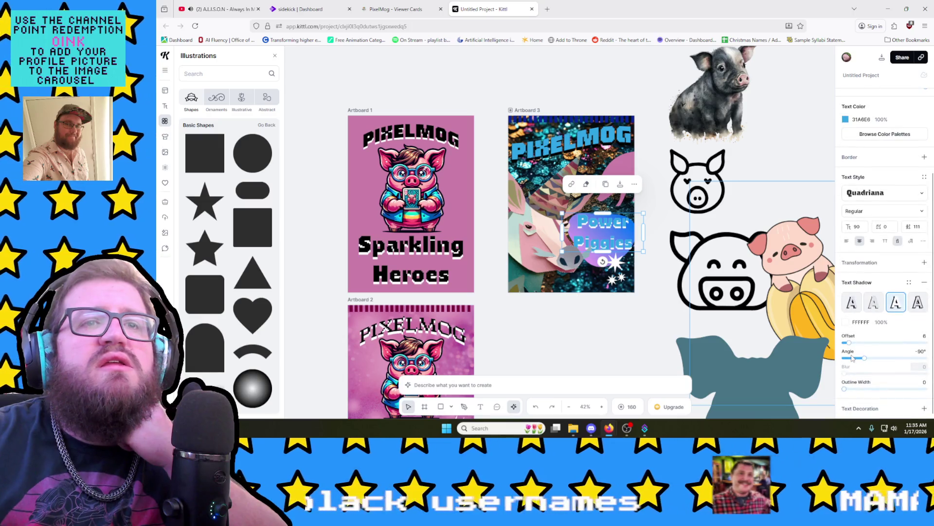
Step: Check the Power Piggies text shadow colour and select the striped top strip
left_click(847, 323)
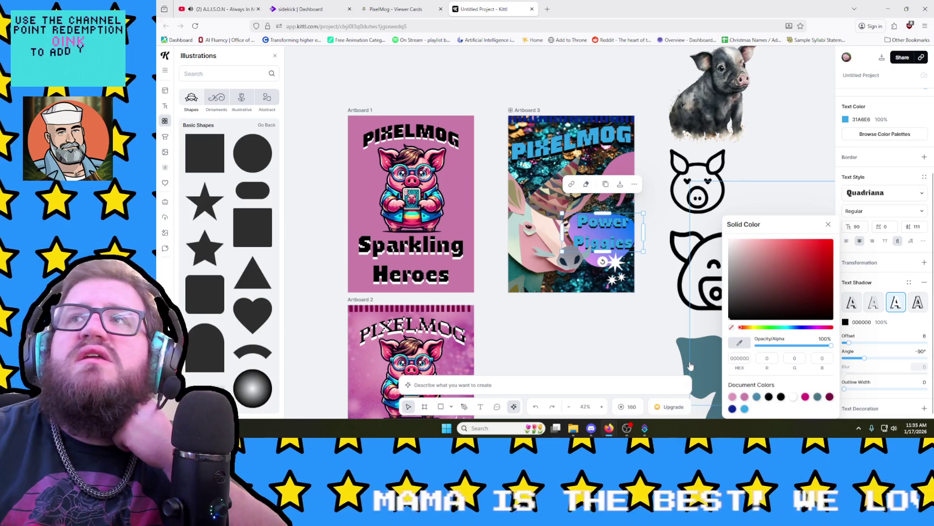
left_click(564, 378)
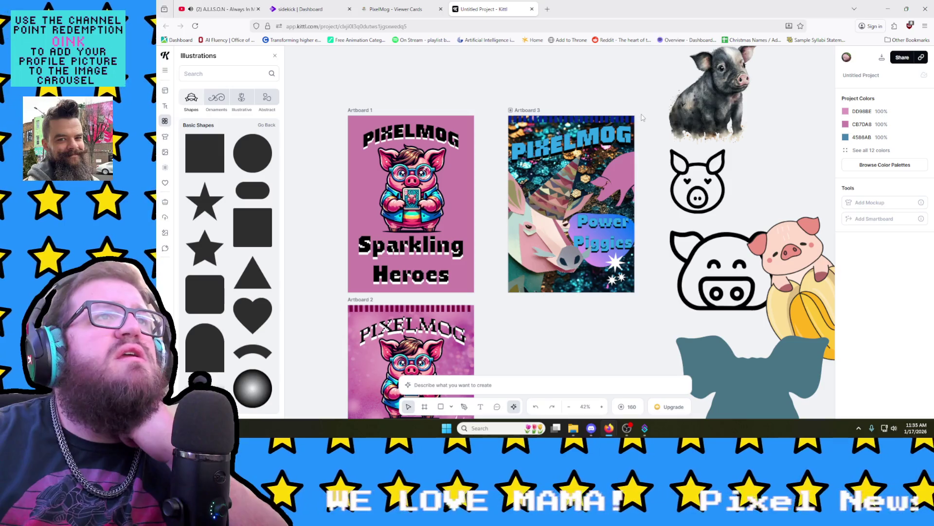
left_click(515, 119)
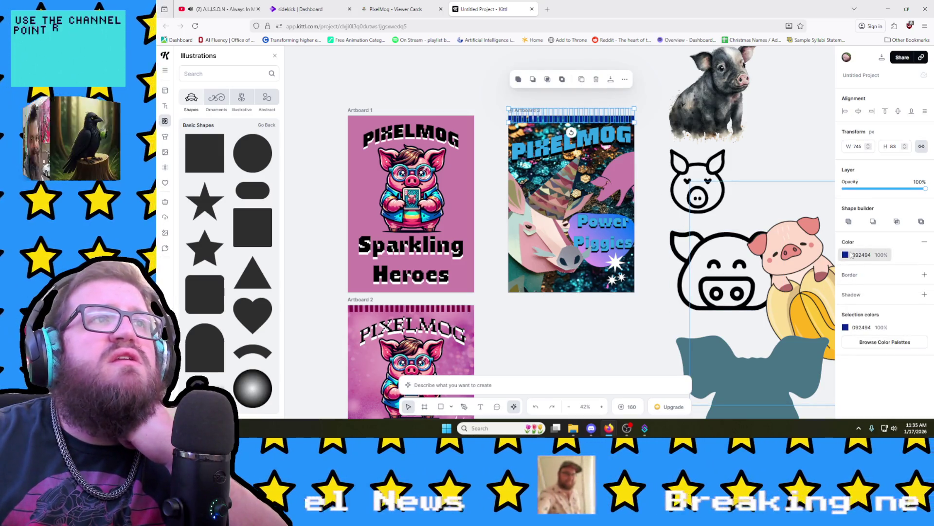
Step: Apply the light blue document colour to the striped strip atop Artboard 3
left_click(848, 255)
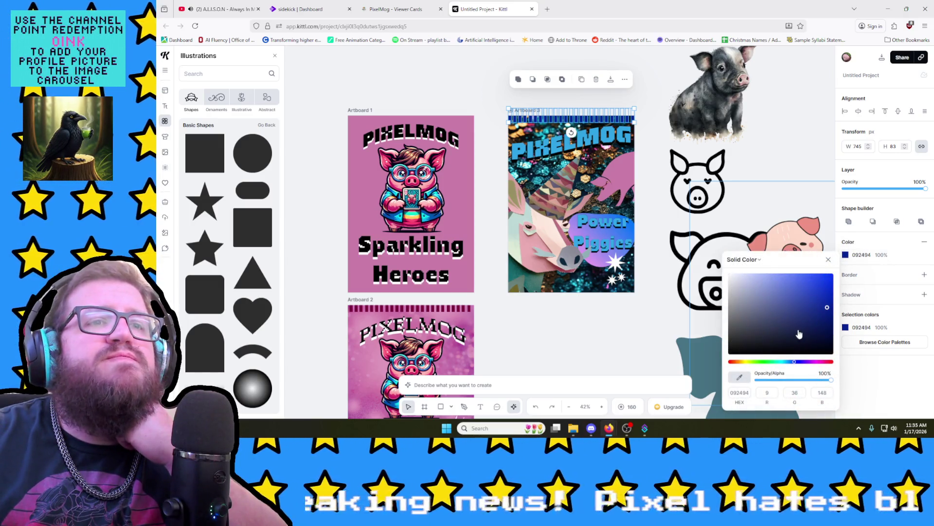
left_click(863, 326)
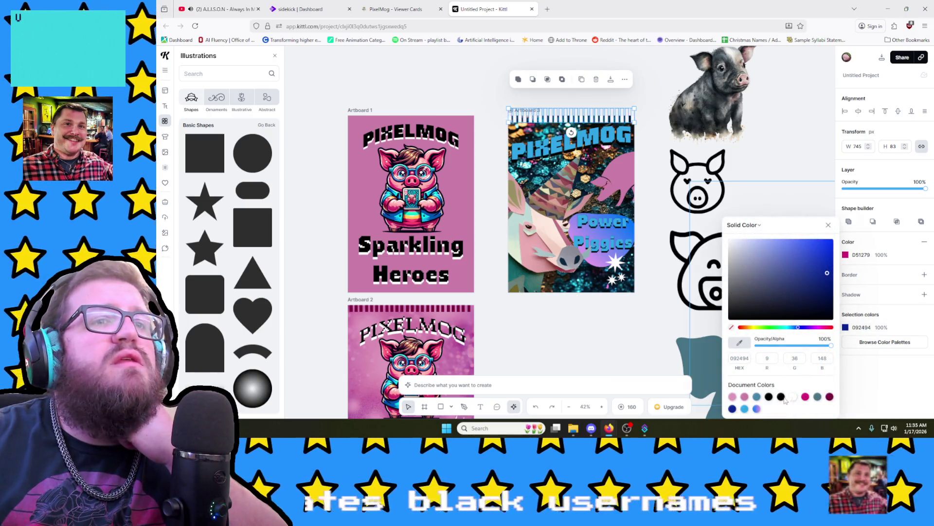
left_click(745, 396)
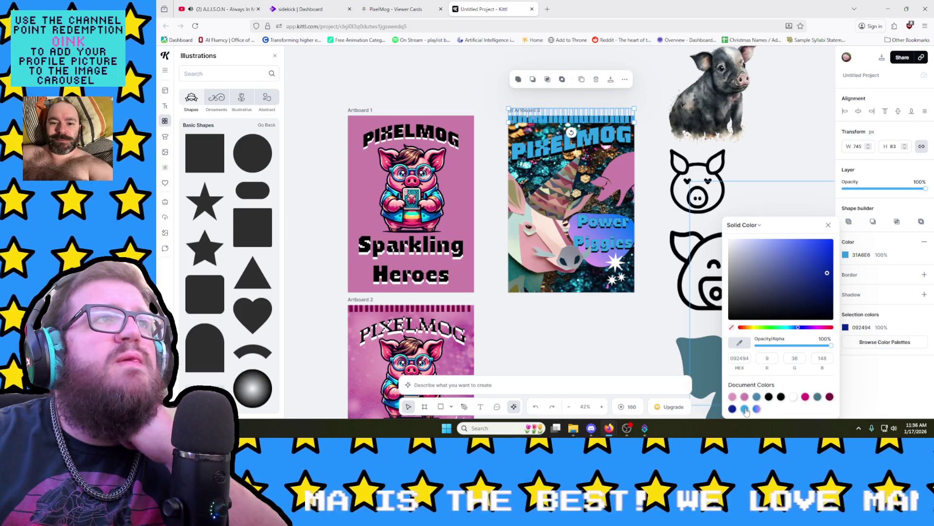
left_click(531, 340)
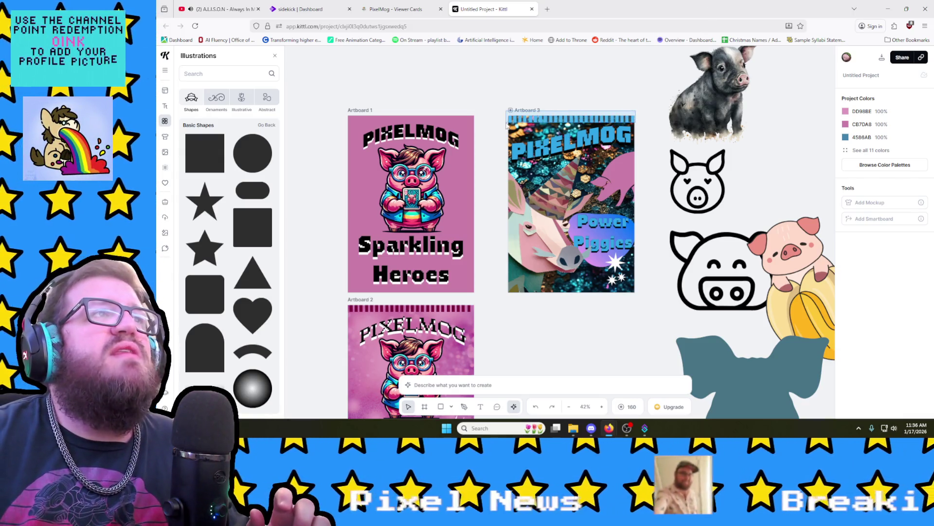
Step: Delete the striped top bar from Artboard 3
left_click(576, 115)
key("Delete")
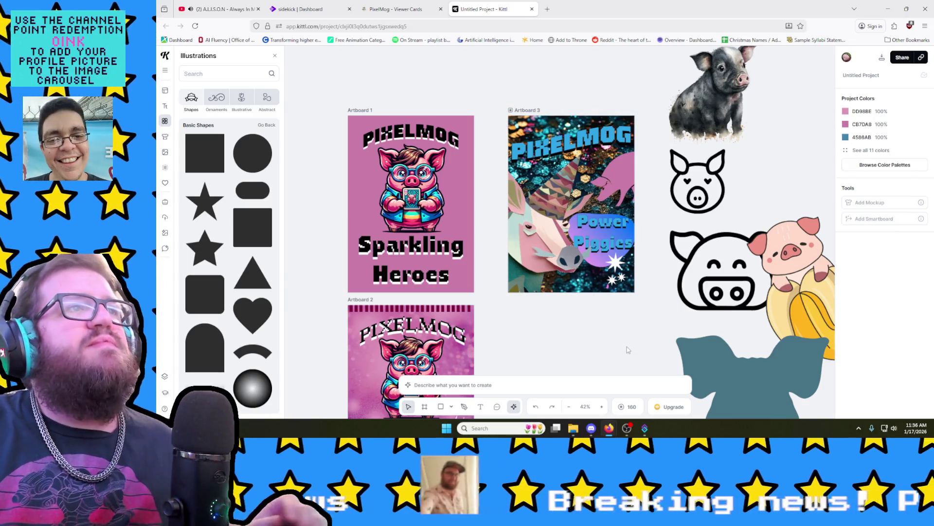
left_click(555, 145)
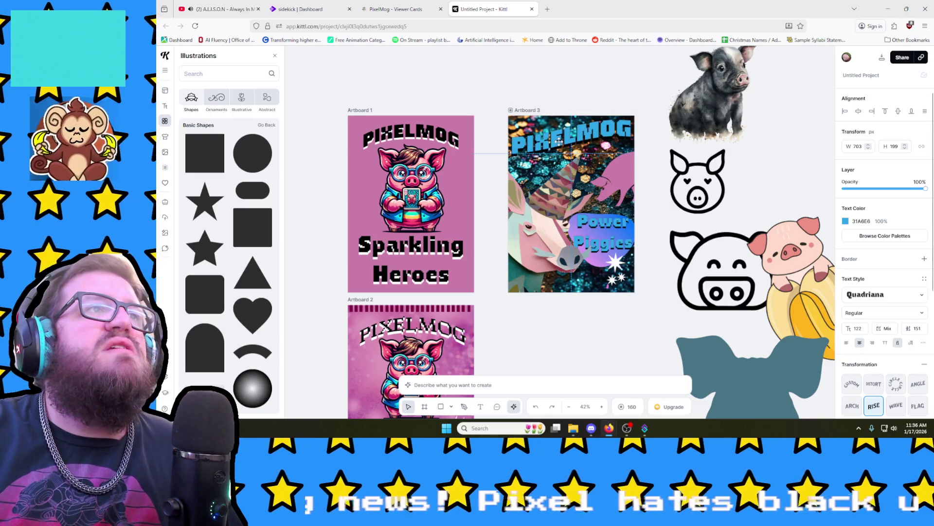
left_click(658, 144)
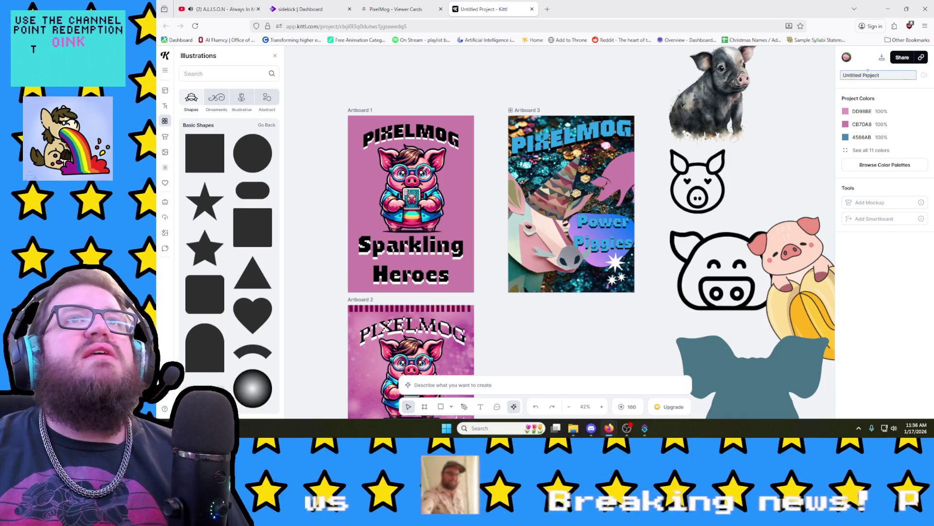
type("Card Cover")
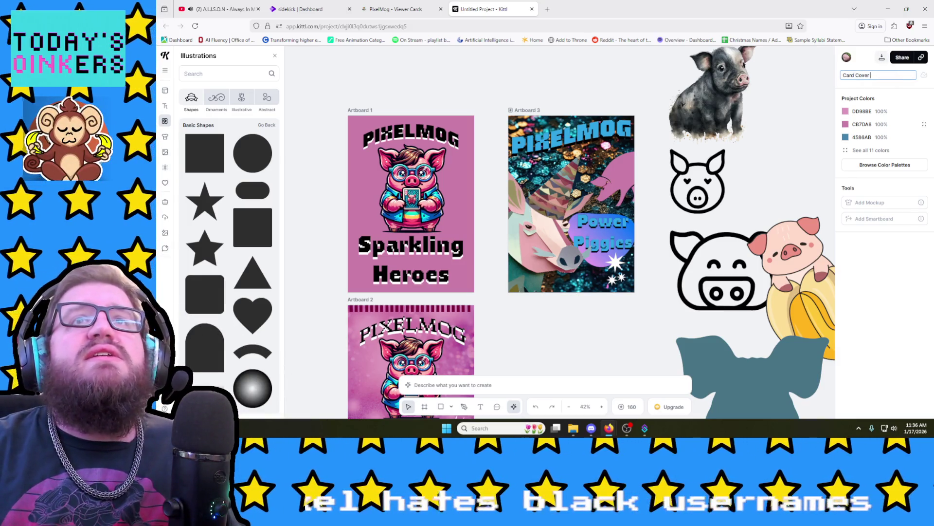
Step: Switch away from Kittl to Streamer.bot after naming the project Card Cover
key("alt+Tab")
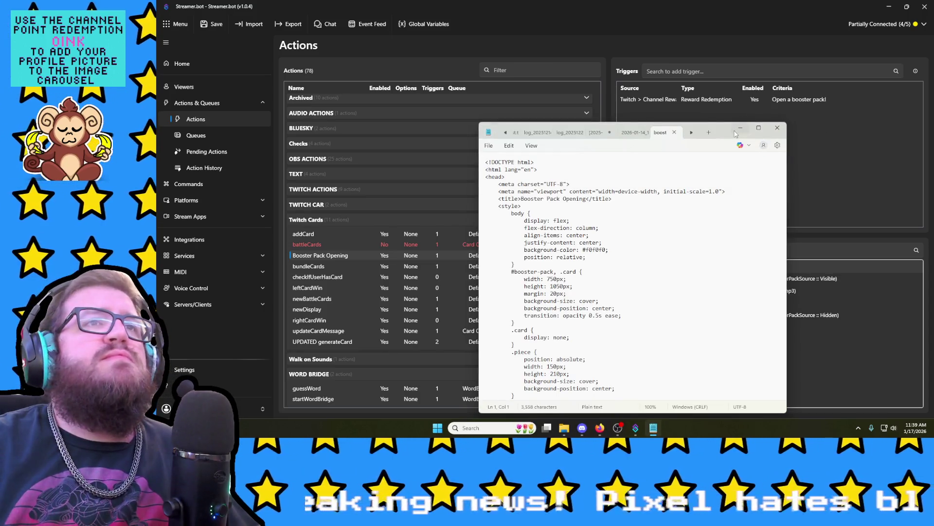
Step: Maximize the booster pack code window in Notepad, review it, and close it
double_click(736, 131)
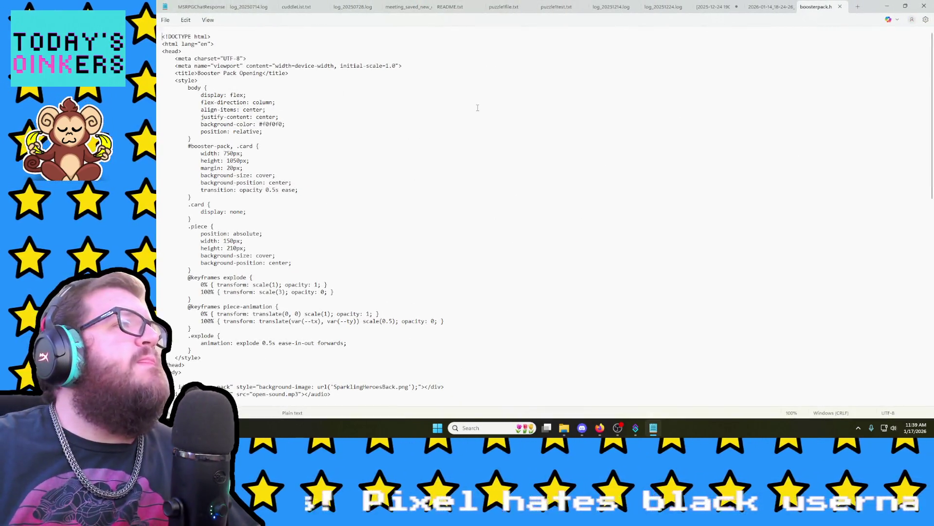
scroll(511, 139, "down", 3)
scroll(548, 168, "down", 2)
scroll(577, 194, "down", 1)
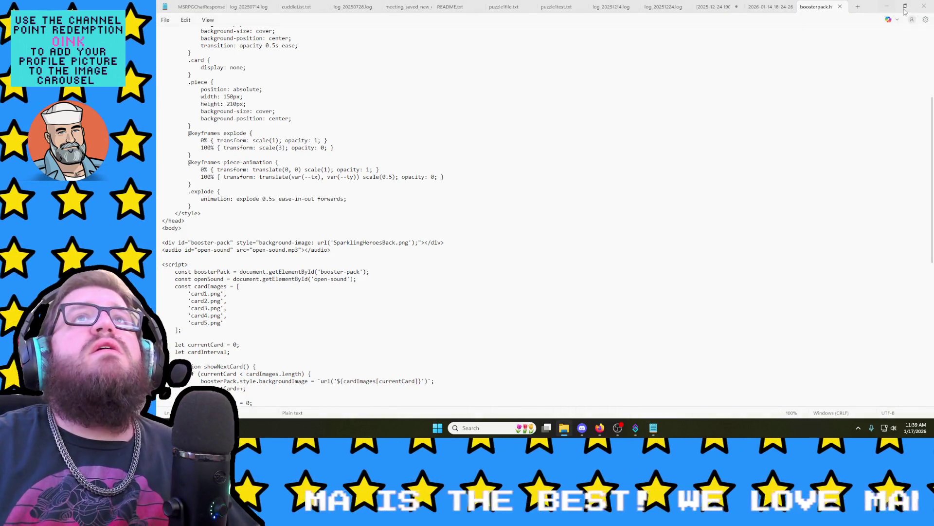
left_click(923, 7)
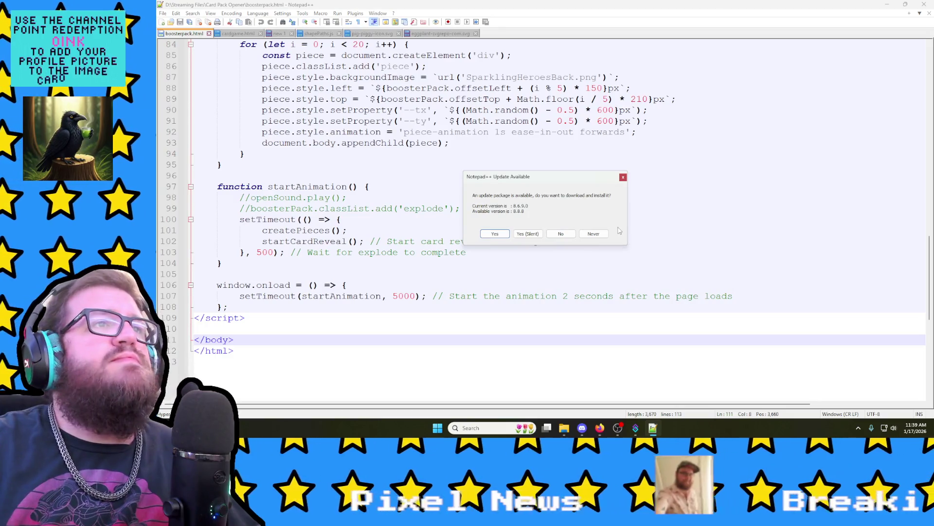
Step: Replace SparklingHeroesBack.png with PowerPiggiesBack.png as the booster pack background, then close Notepad++
left_click(561, 234)
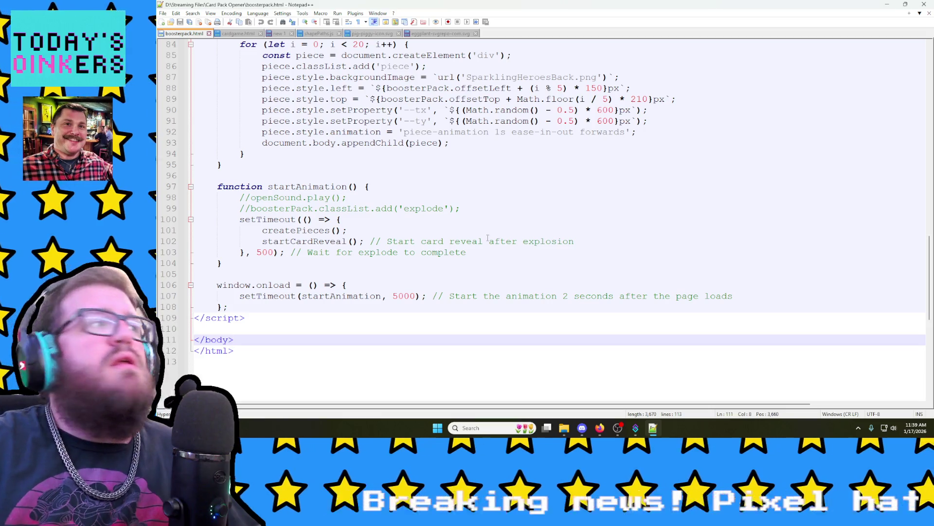
scroll(322, 248, "up", 3)
scroll(321, 249, "up", 4)
scroll(321, 248, "up", 4)
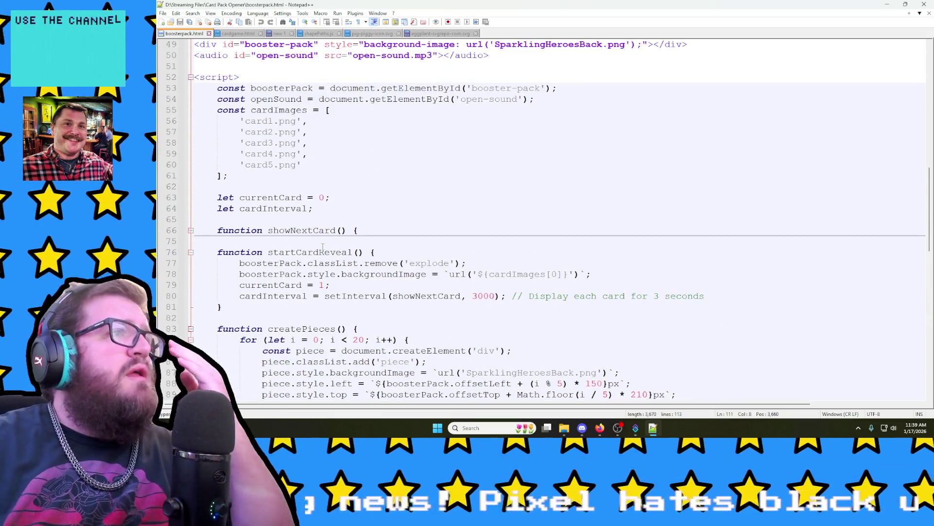
scroll(323, 246, "up", 2)
scroll(321, 246, "up", 2)
scroll(322, 245, "up", 1)
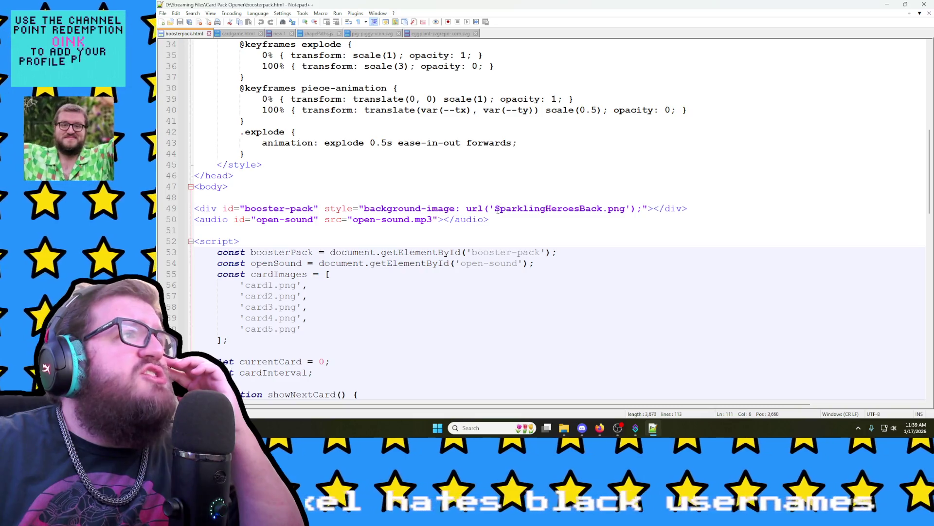
double_click(489, 208)
left_click_drag(494, 208, 603, 208)
left_click(603, 208)
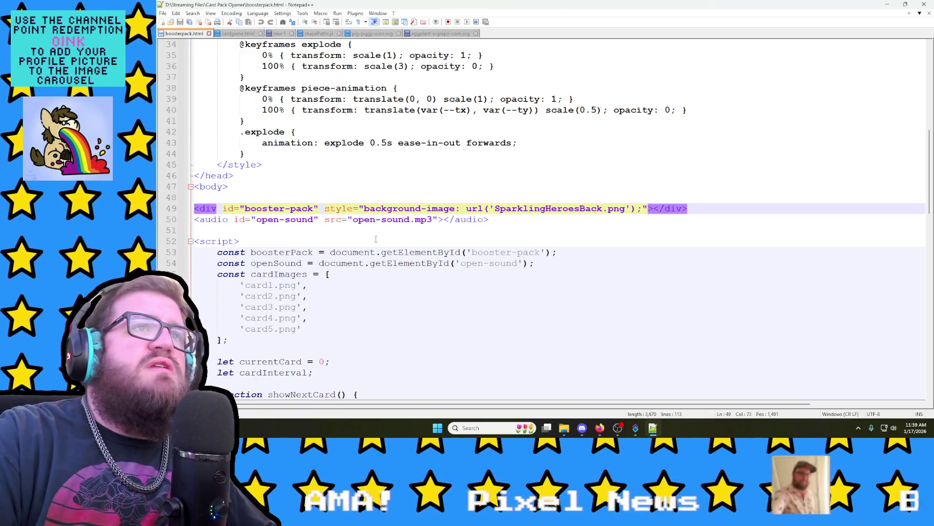
key("BackSpace")
key("BackSpace")
key("BackSpace")
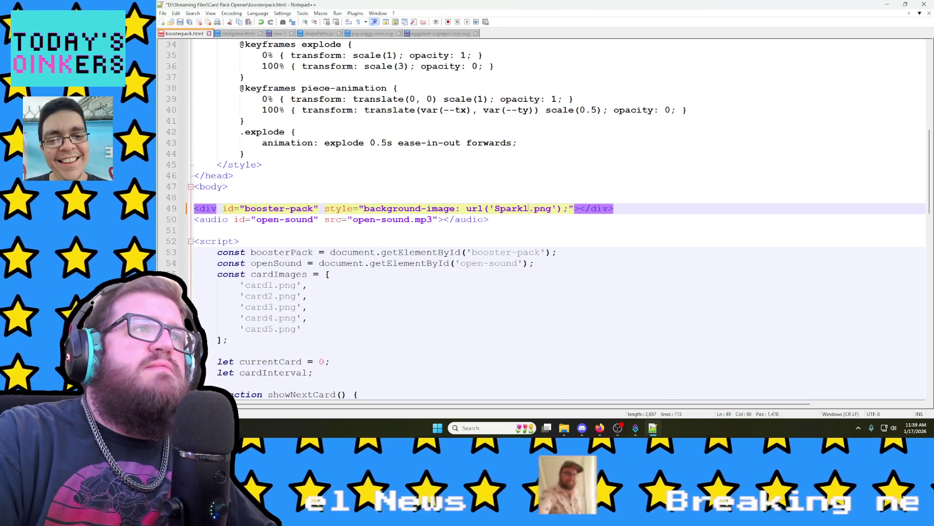
key("BackSpace")
key("BackSpace")
key("BackSpace")
type("Po")
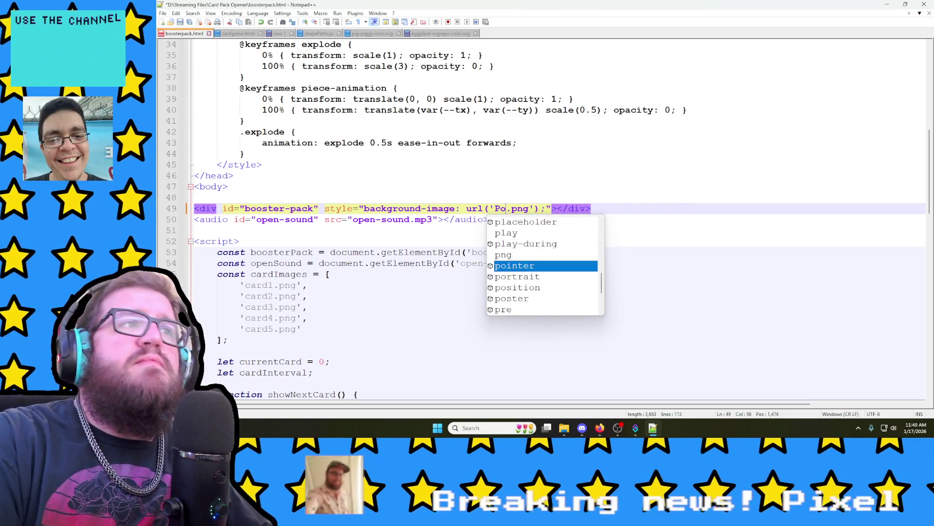
type("werPiggies")
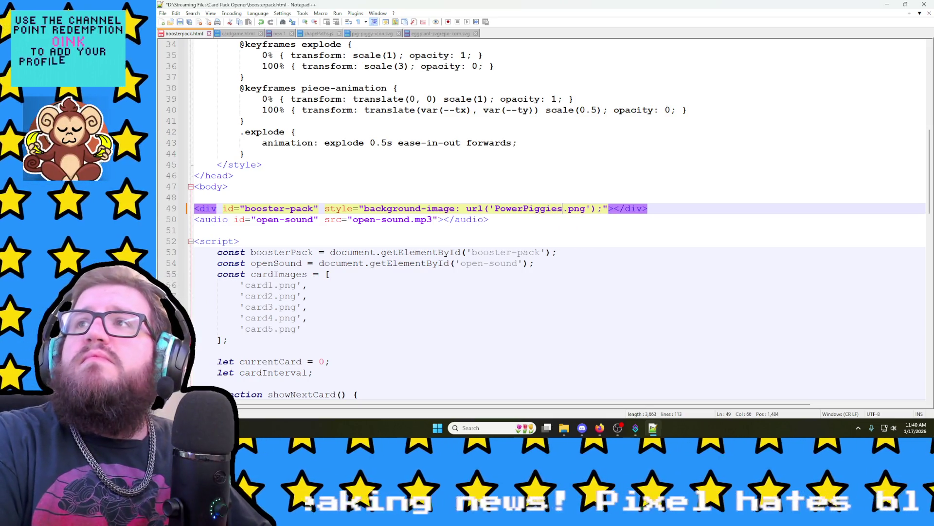
type("Back")
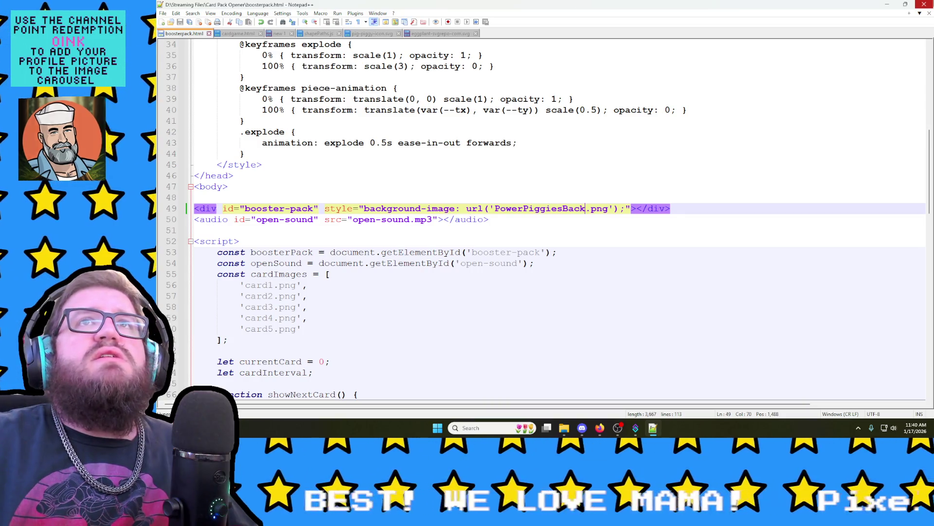
left_click(925, 5)
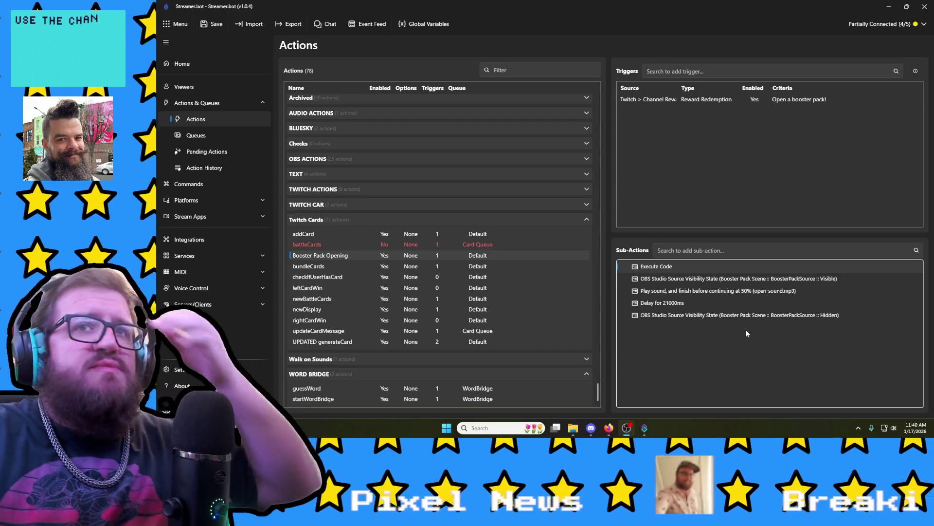
Step: Open the Booster Pack Opening action and bring up its Execute Code sub-action's C# code
double_click(337, 253)
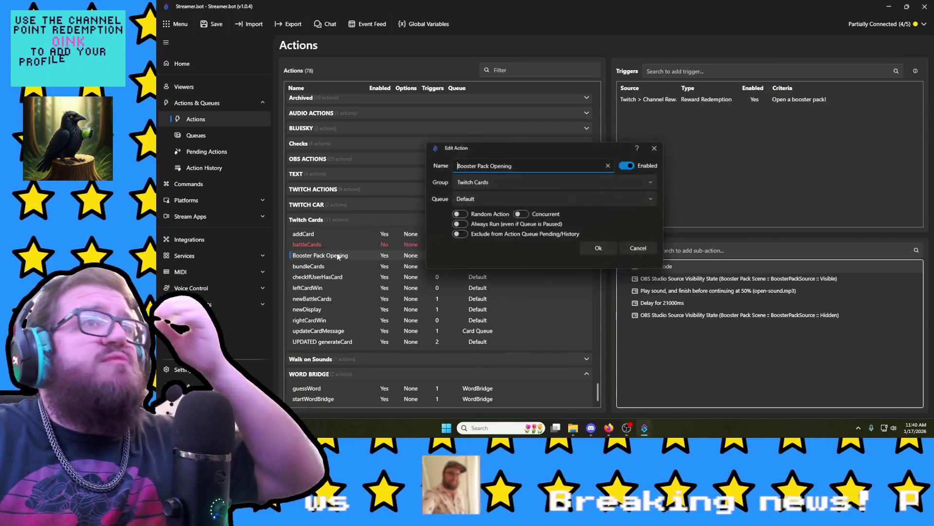
left_click(656, 248)
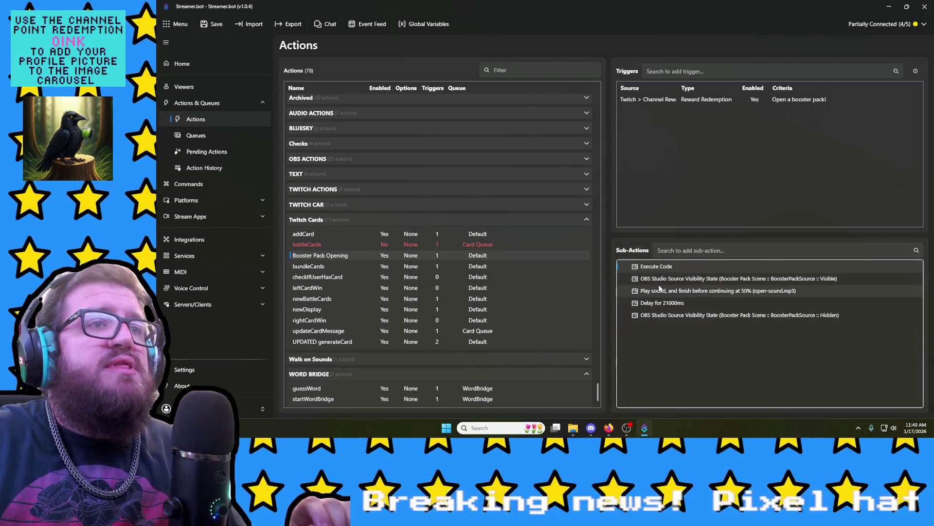
double_click(649, 268)
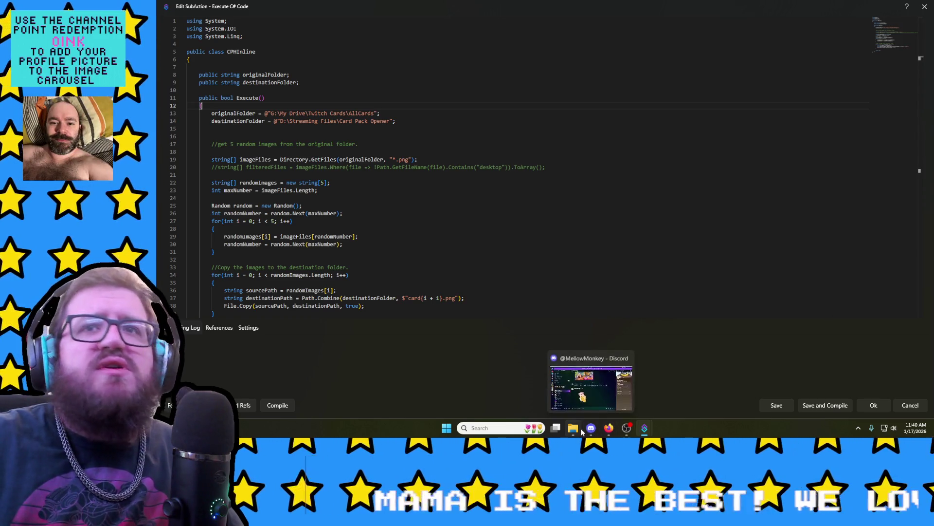
mouse_move(573, 428)
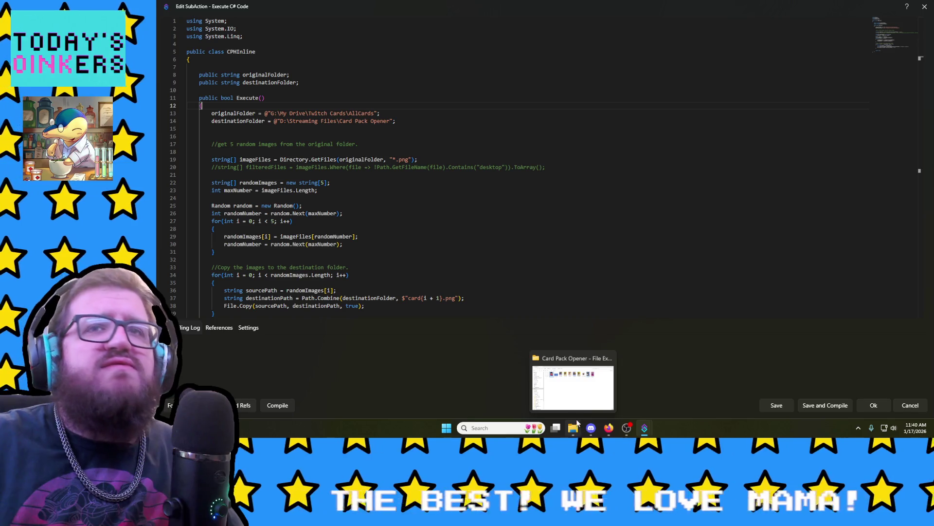
left_click(581, 374)
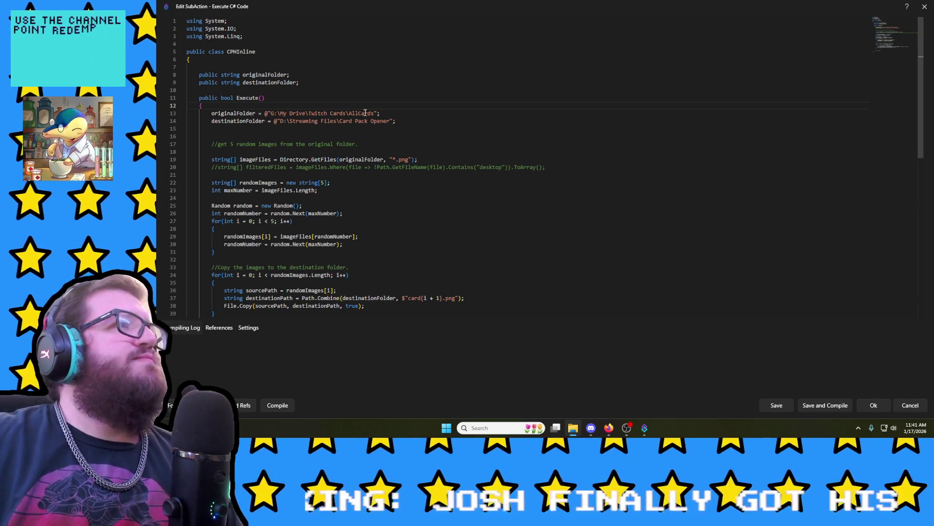
Step: Duplicate the originalFolder line onto a new line 14 below it
key("Return")
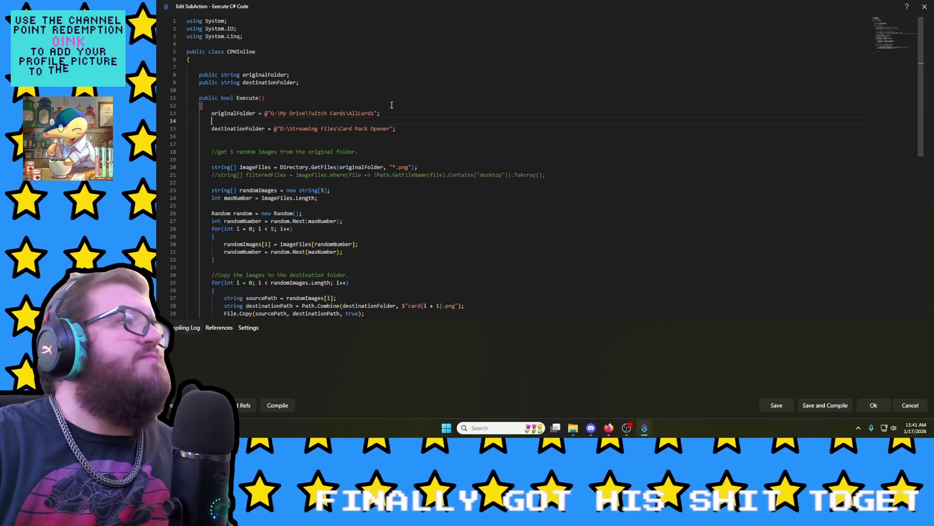
type("G:\\My Drive\\Twitch Cards Version 2")
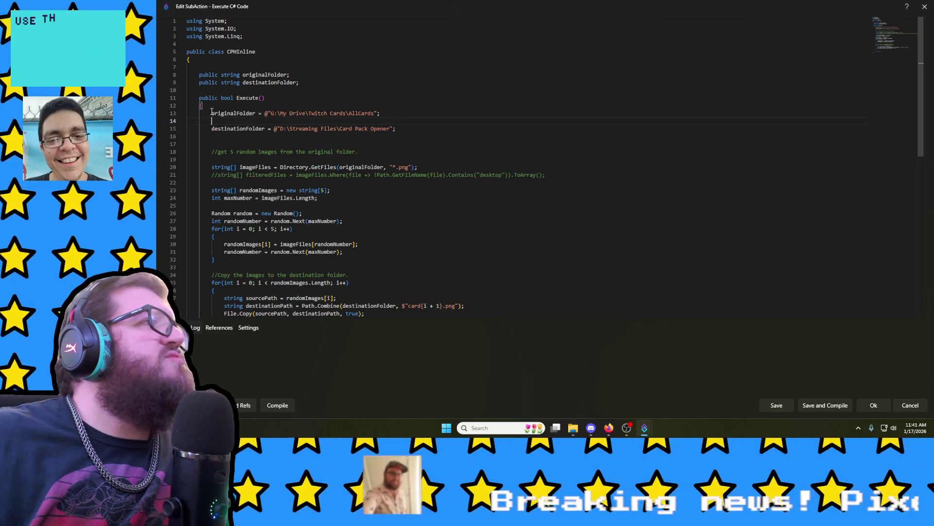
left_click_drag(213, 113, 380, 114)
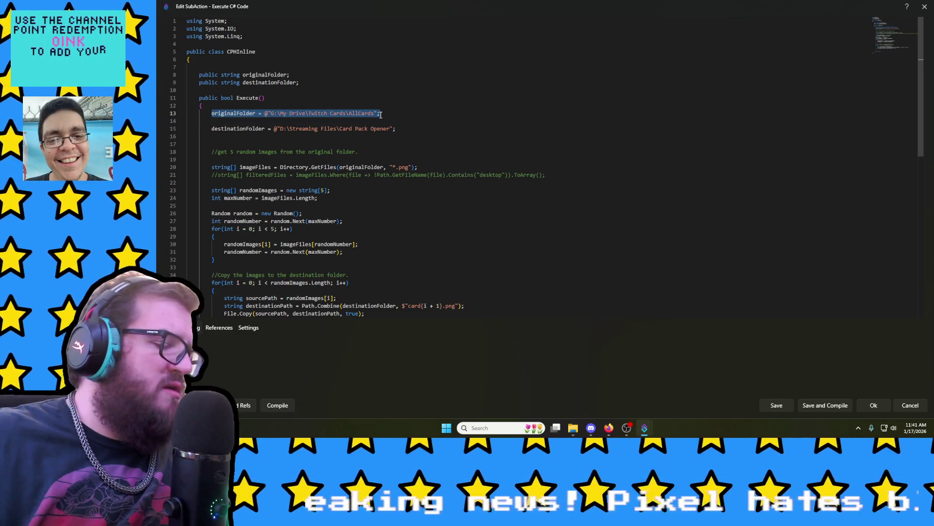
key("ctrl+c")
left_click(222, 121)
key("ctrl+v")
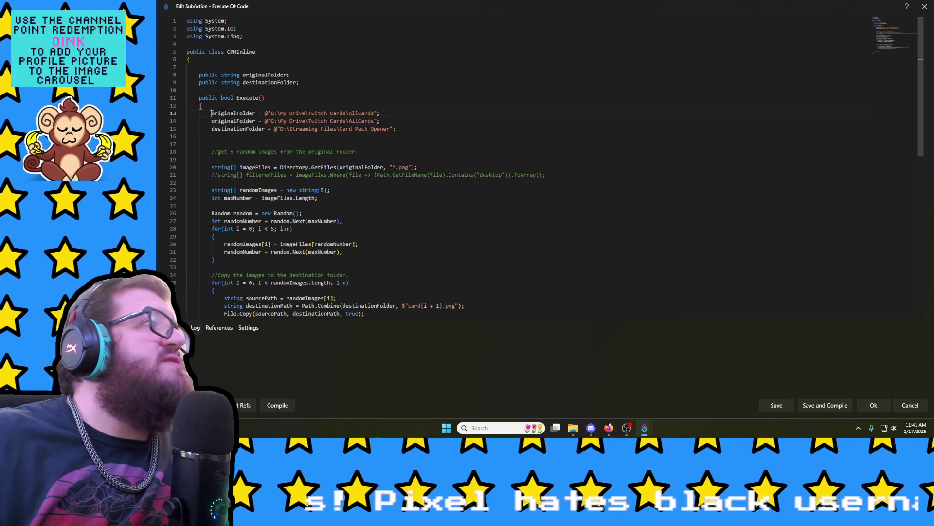
Step: Comment out the old AllCards line, point line 14 at Twitch Cards Version 2, save and compile
double_click(234, 113)
left_click(212, 114)
type("//")
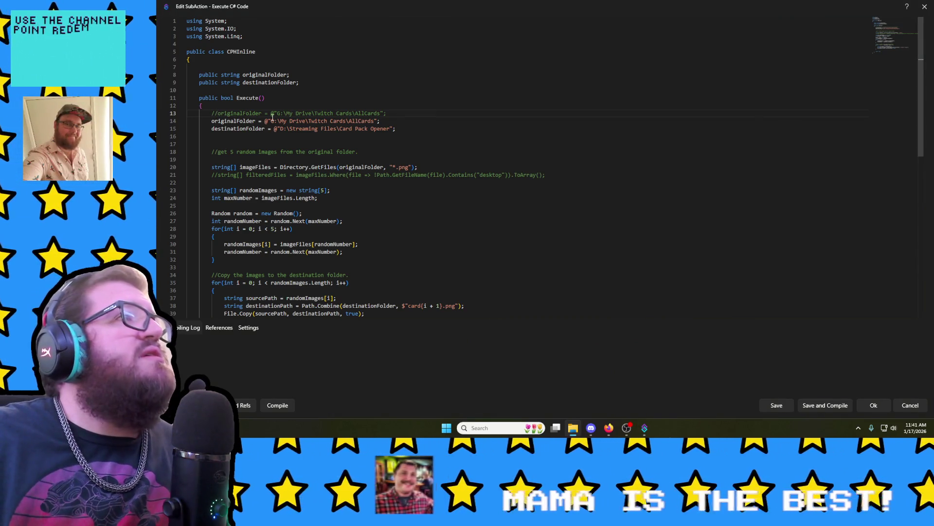
left_click_drag(272, 122, 375, 122)
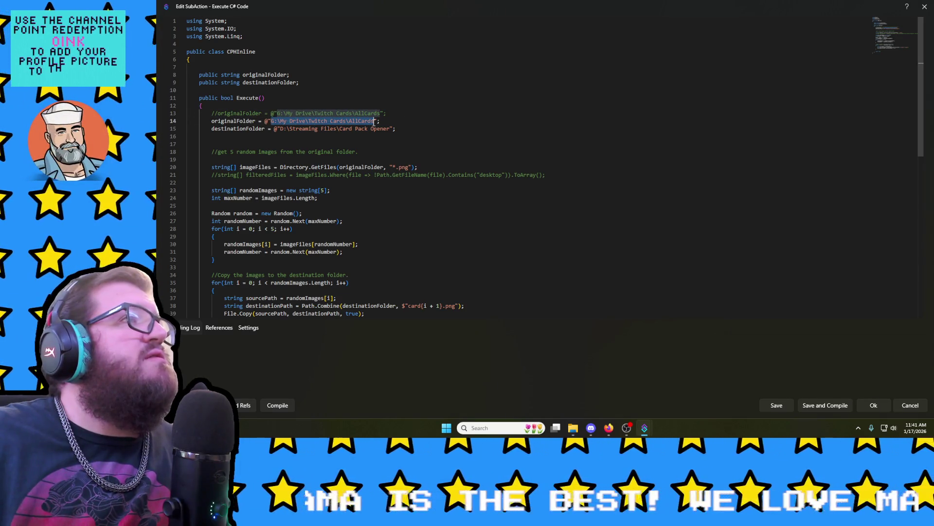
key("ctrl+v")
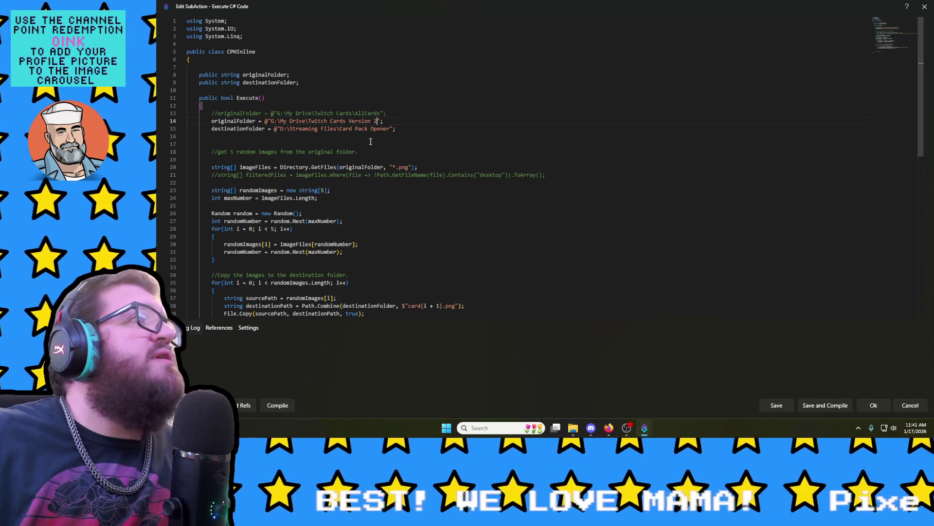
left_click(279, 410)
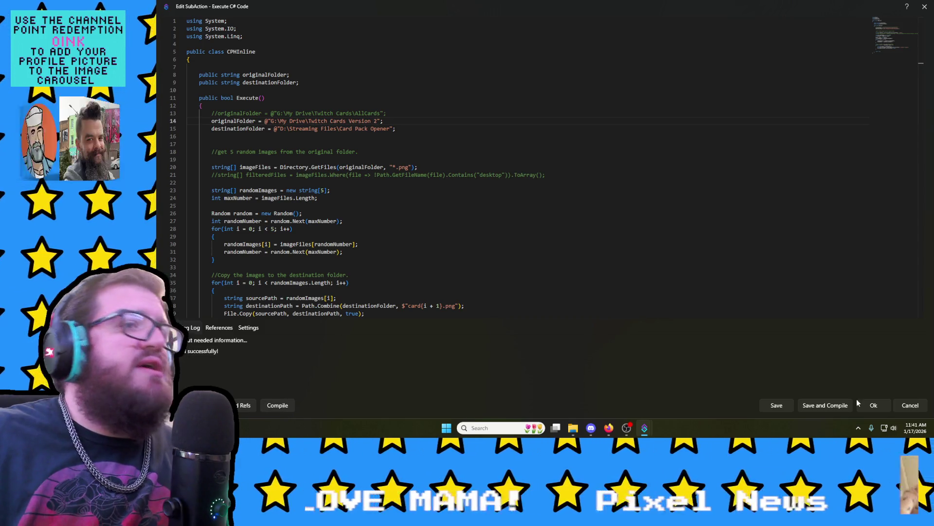
left_click(840, 407)
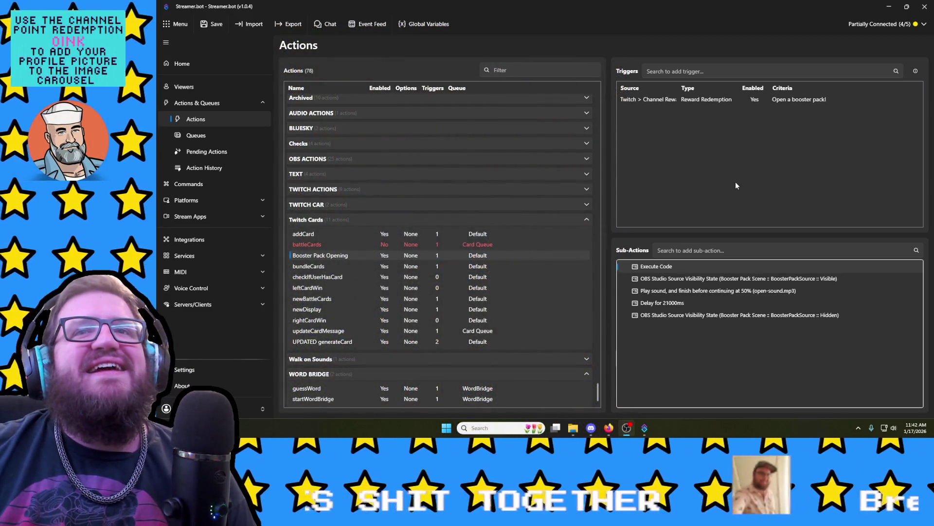
Step: Reopen the Execute Code C# script to check the Twitch Cards Version 2 path
double_click(655, 267)
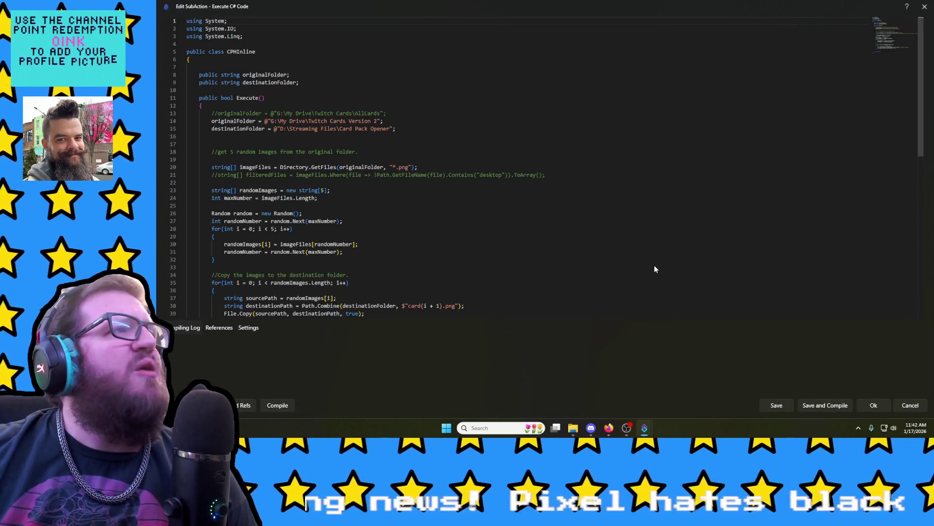
scroll(418, 211, "down", 2)
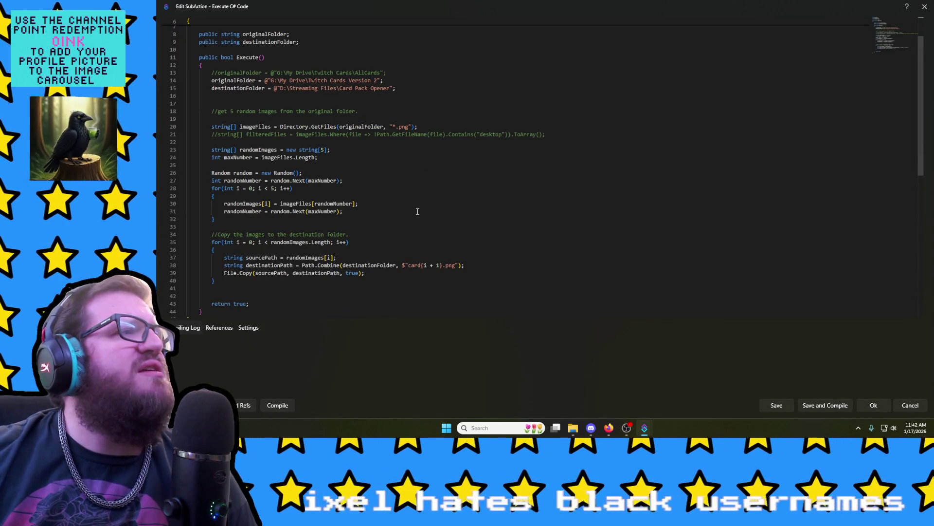
scroll(417, 212, "up", 2)
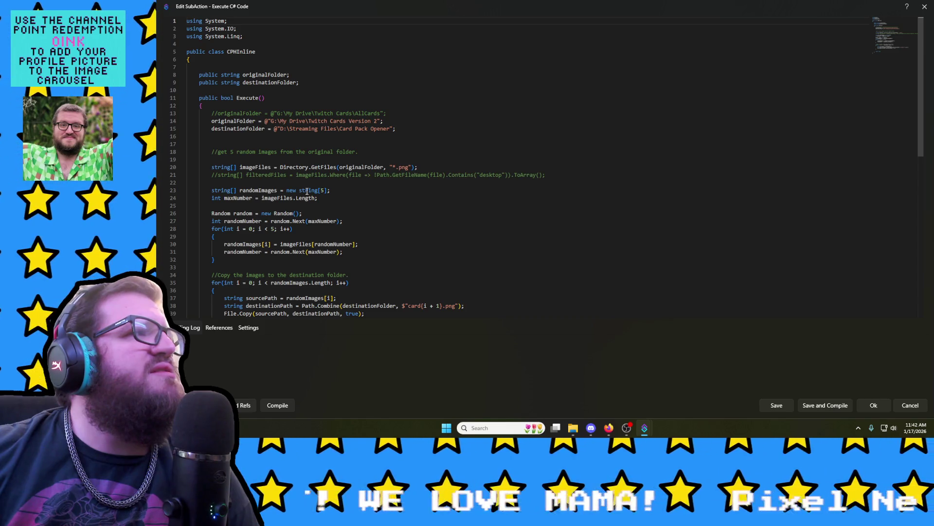
scroll(306, 191, "down", 1)
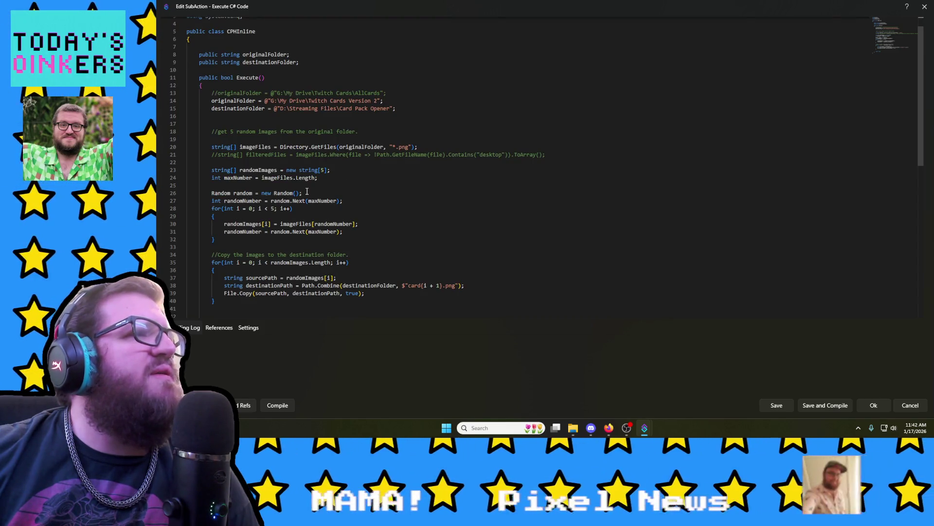
scroll(358, 228, "up", 1)
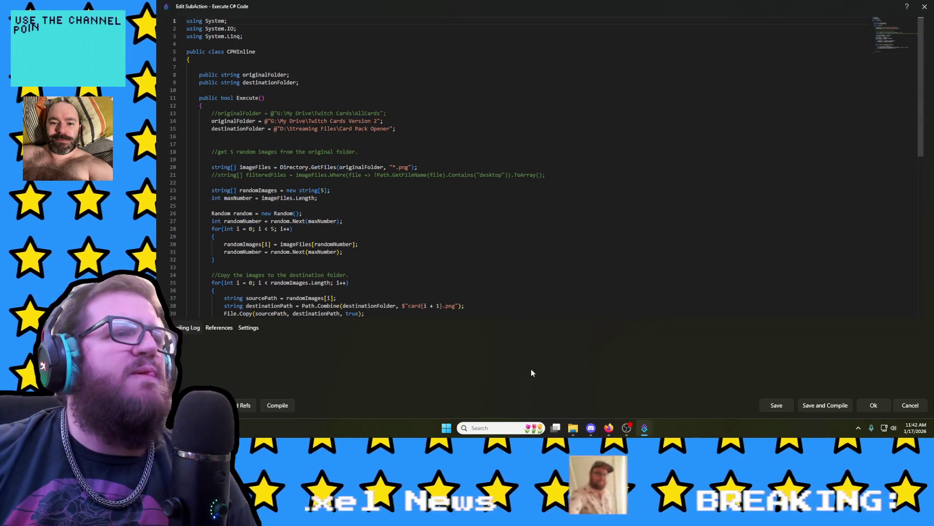
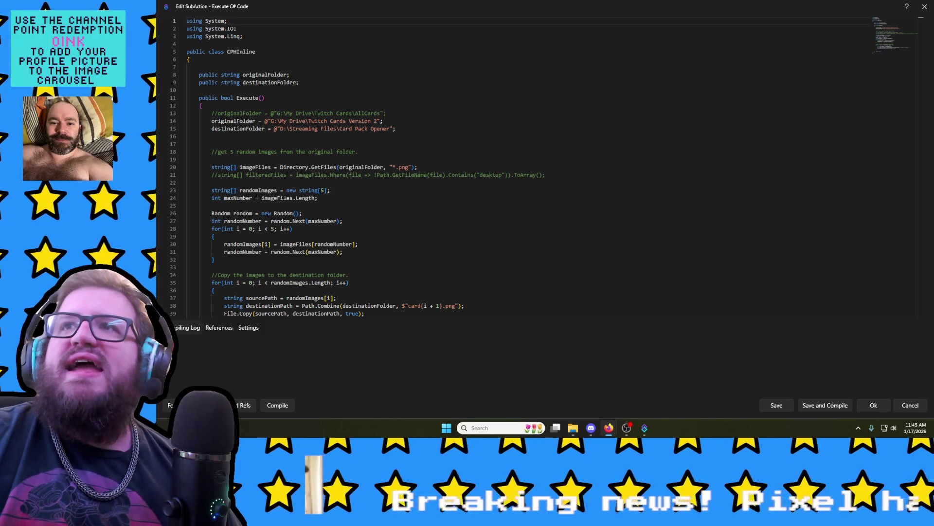
Step: Check the bot's Bluesky profile, put the browser away, and bring the Card Pack Opener folder over the code
mouse_move(933, 241)
left_mouse_down()
mouse_move(811, 239)
mouse_move(450, 7)
left_mouse_up()
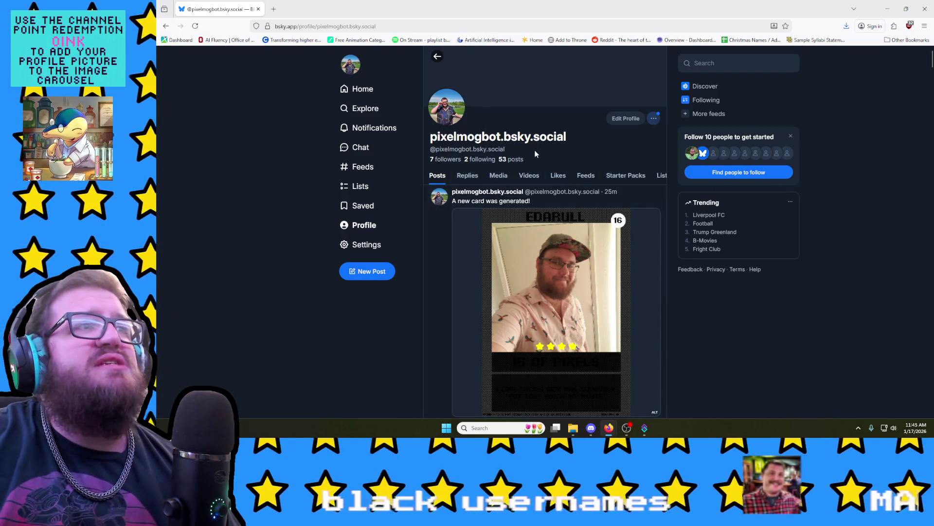
scroll(564, 218, "down", 3)
scroll(566, 264, "down", 3)
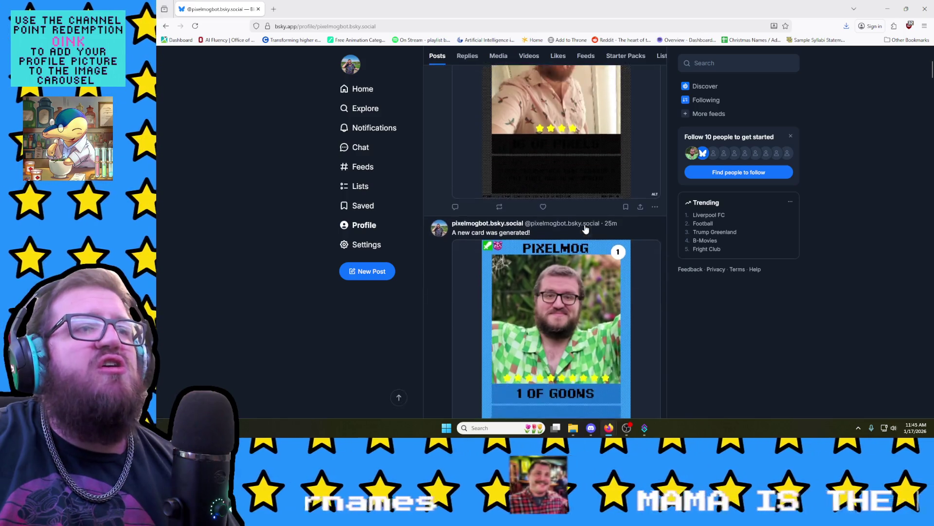
scroll(533, 186, "down", 3)
scroll(533, 187, "down", 2)
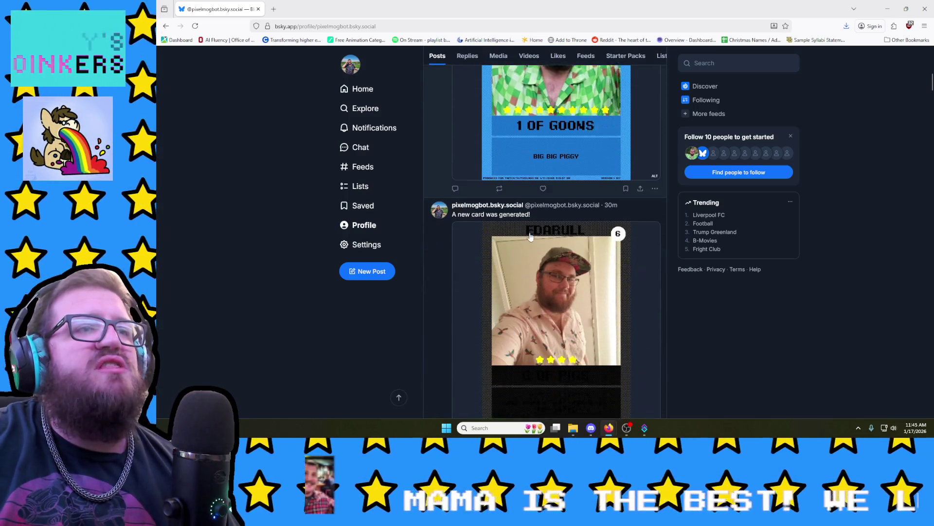
scroll(527, 271, "down", 3)
scroll(529, 274, "down", 3)
scroll(529, 272, "down", 2)
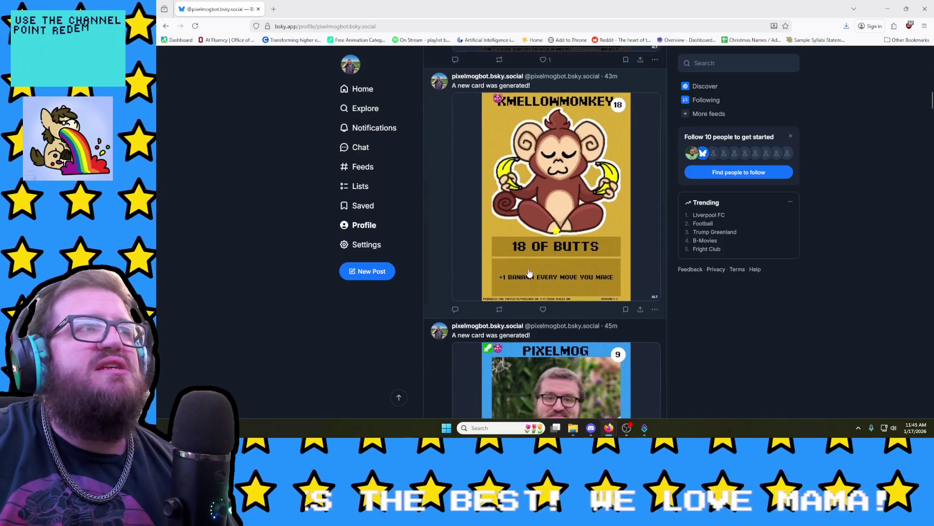
scroll(530, 272, "down", 1)
scroll(529, 272, "up", 5)
scroll(530, 271, "up", 3)
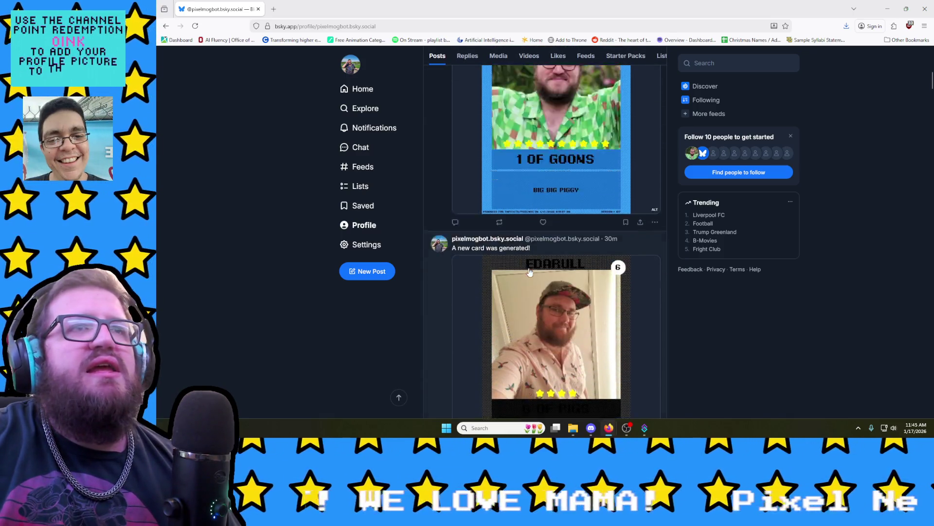
scroll(529, 271, "up", 3)
scroll(529, 272, "up", 3)
scroll(529, 272, "up", 2)
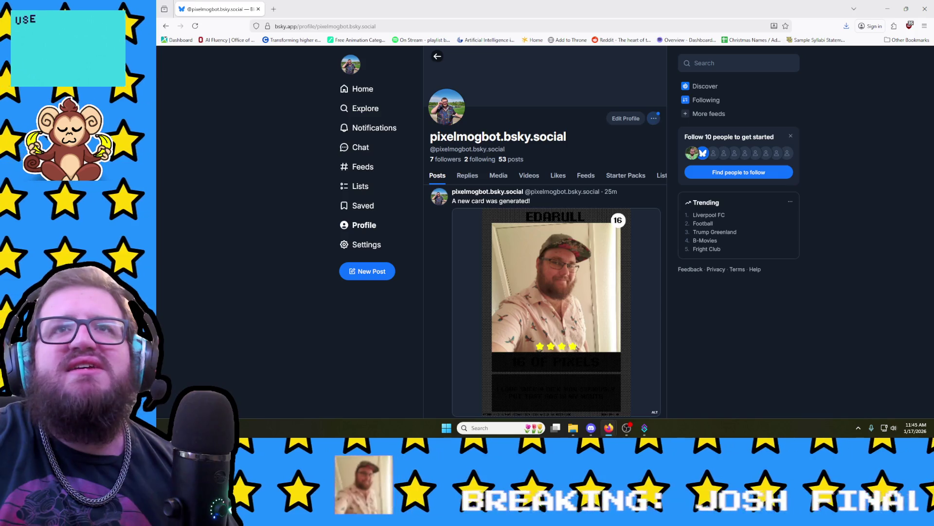
scroll(529, 241, "down", 3)
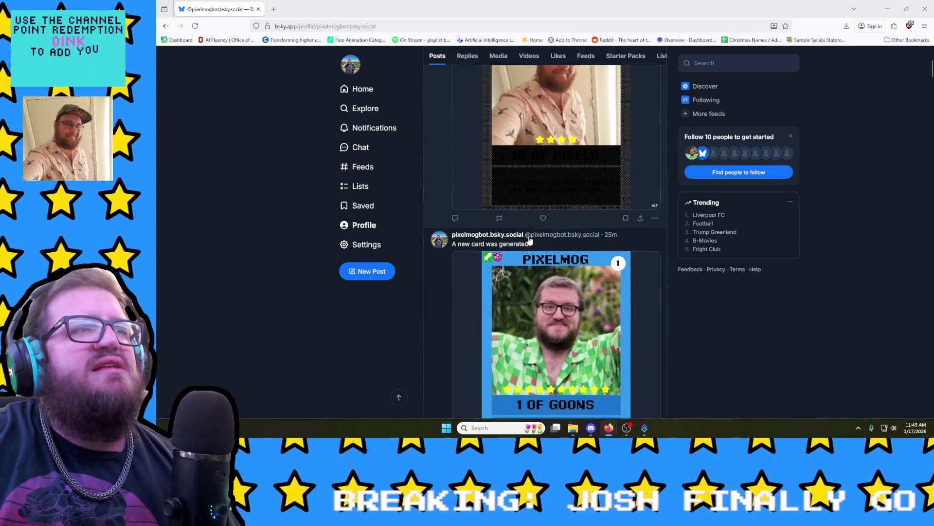
scroll(529, 242, "down", 2)
scroll(530, 241, "down", 1)
scroll(530, 241, "down", 1)
scroll(530, 241, "down", 1)
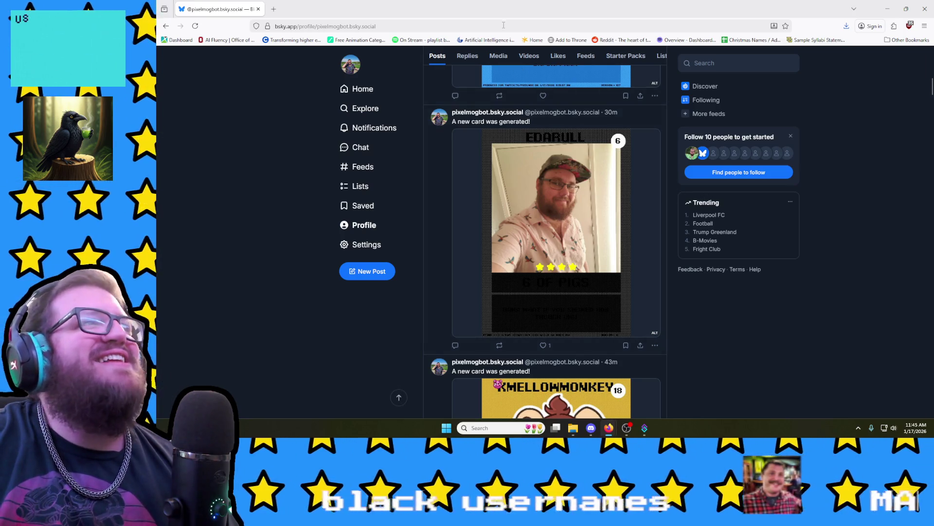
scroll(568, 204, "down", 3)
scroll(567, 204, "down", 1)
scroll(568, 203, "down", 1)
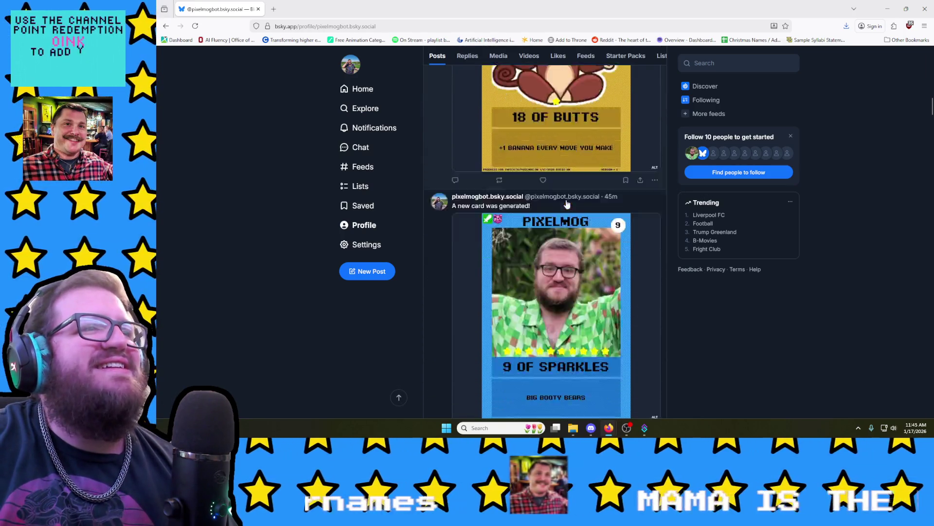
scroll(568, 204, "down", 5)
scroll(567, 203, "down", 3)
scroll(567, 204, "down", 4)
scroll(567, 204, "down", 5)
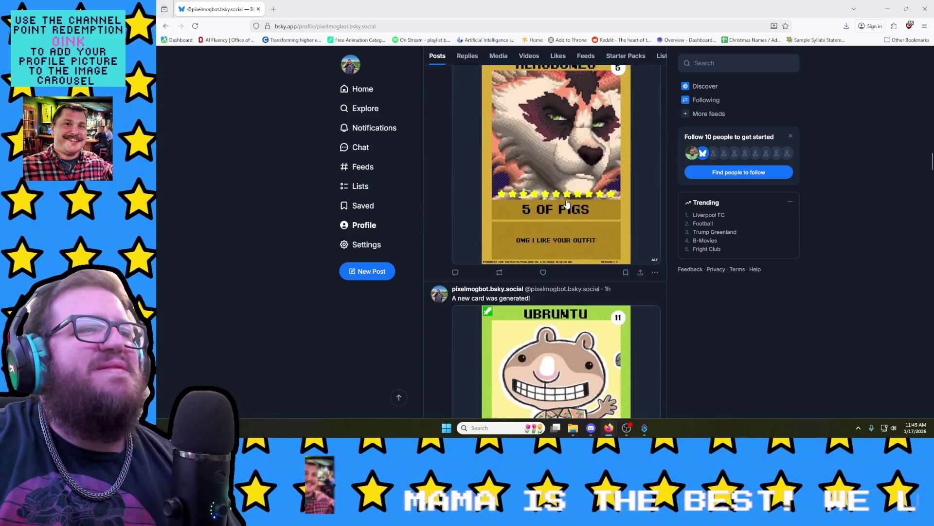
scroll(568, 219, "down", 3)
scroll(545, 169, "up", 1)
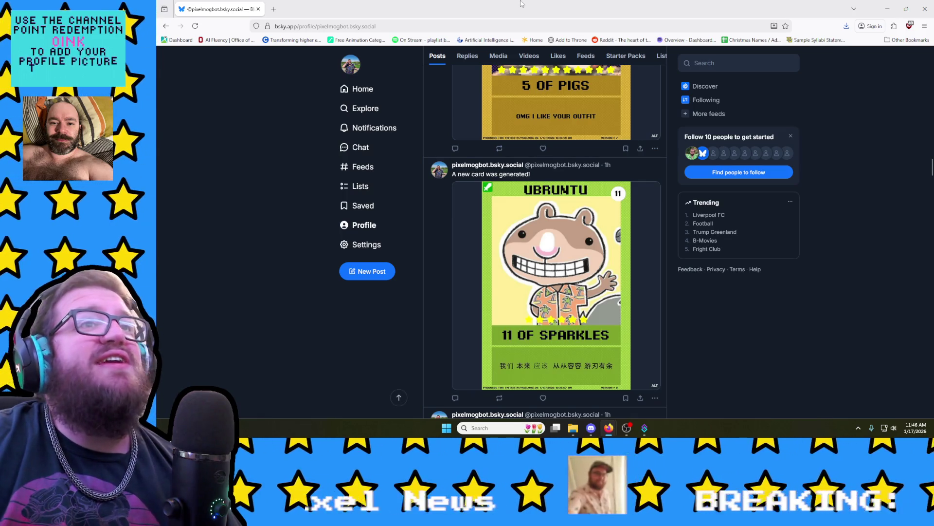
left_click(887, 9)
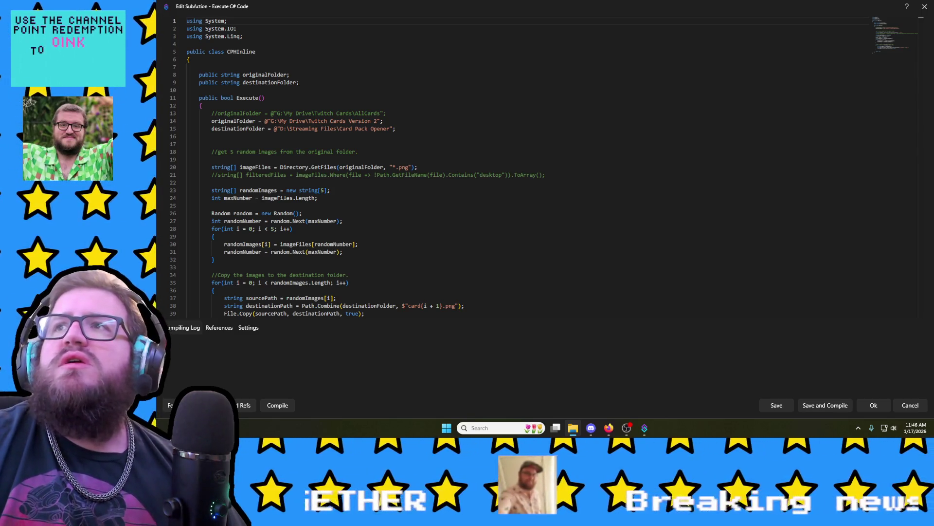
mouse_move(933, 245)
left_mouse_down()
mouse_move(686, 245)
mouse_move(583, 68)
left_mouse_up()
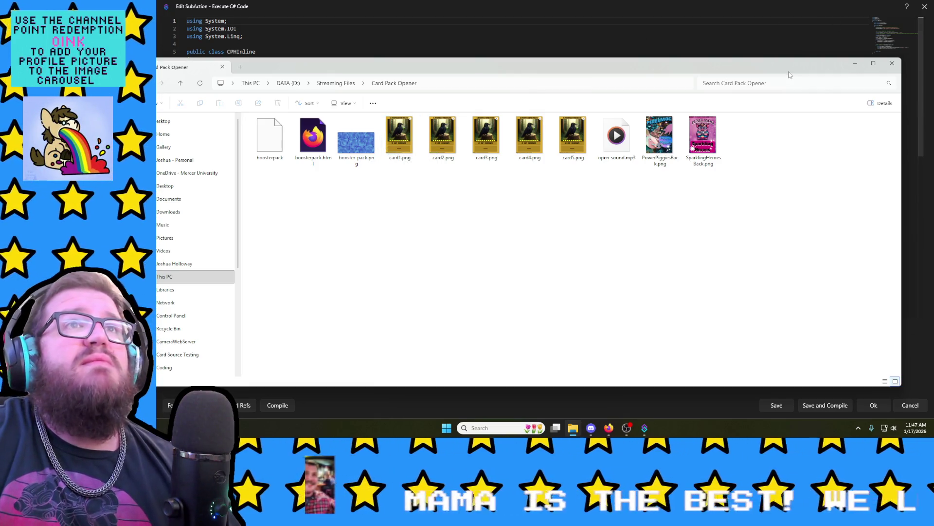
Step: Move the Card Pack Opener folder window off screen so the C# code shows fully
left_click_drag(789, 74, 933, 23)
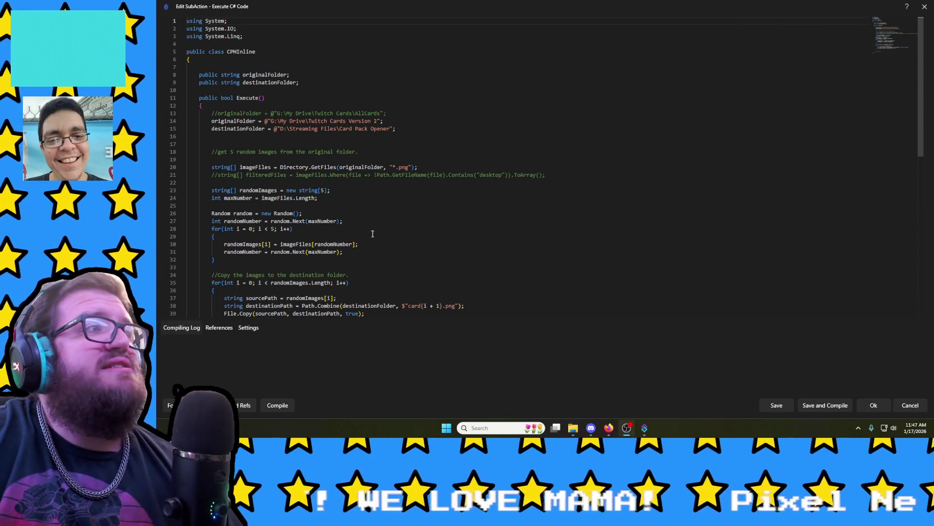
left_click(277, 221)
left_click_drag(271, 221, 344, 252)
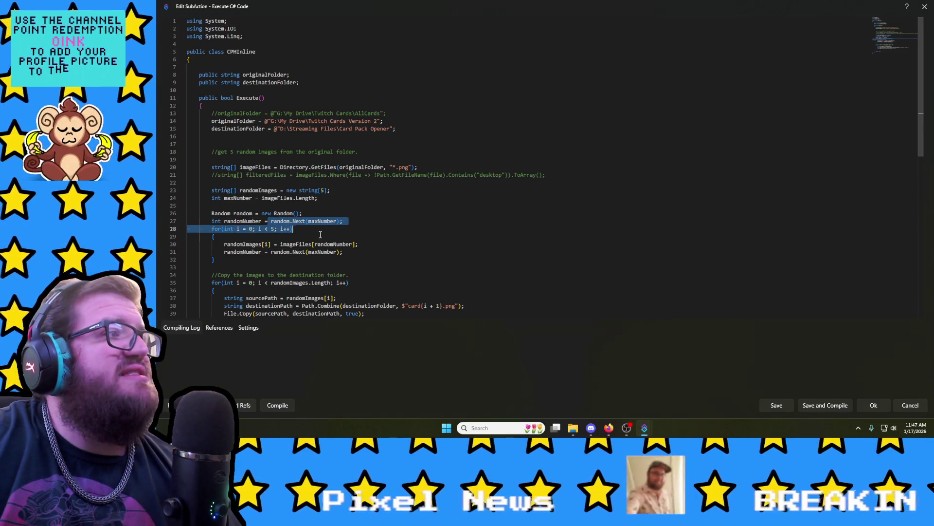
left_click(353, 256)
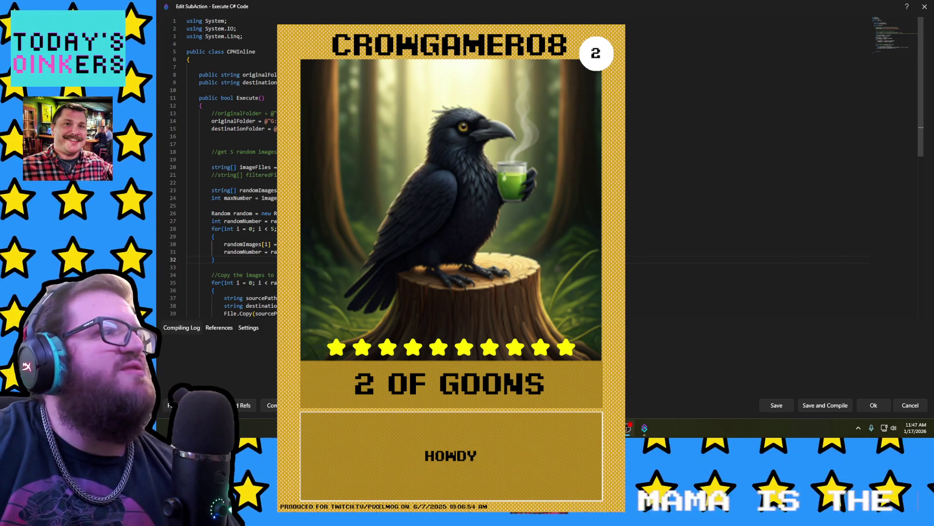
triple_click(239, 250)
double_click(245, 251)
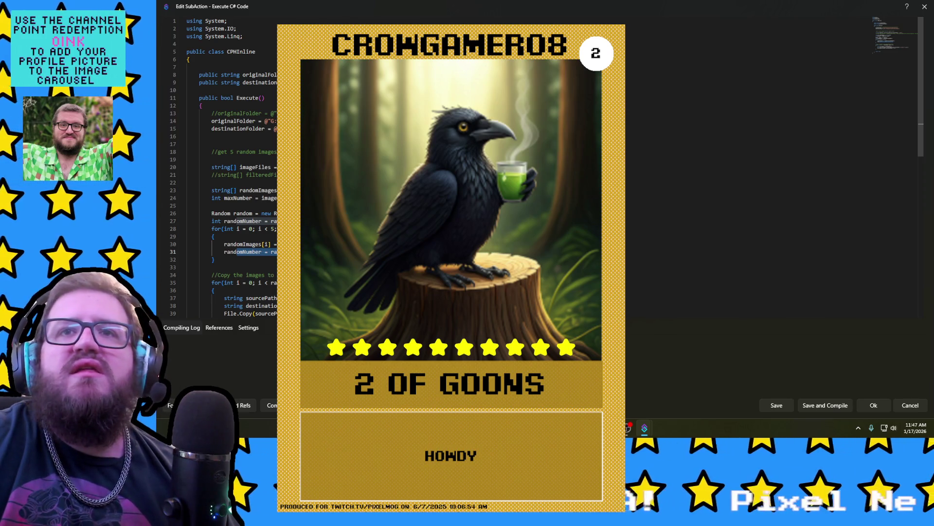
key("Down")
scroll(219, 183, "down", 1)
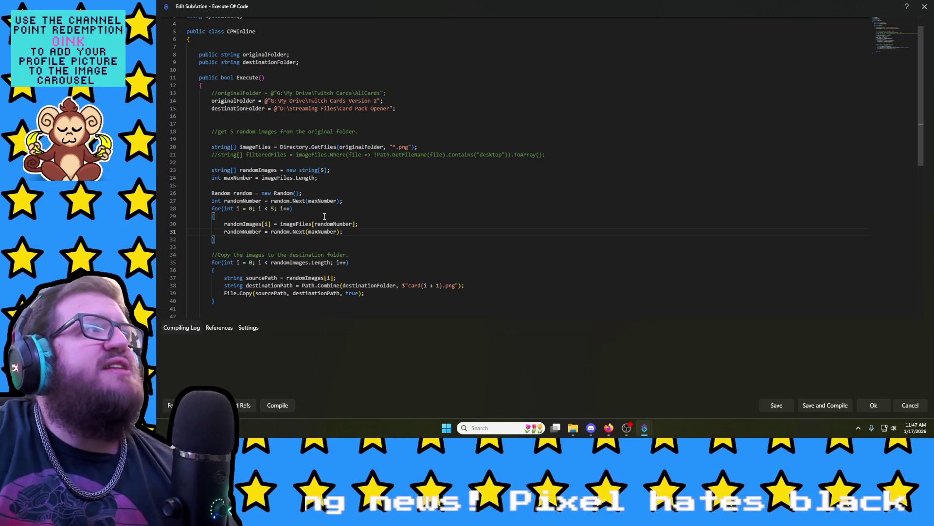
Step: Review the destinationFolder path and GetFiles png line, then switch to the Twitch Cards Version 2 folder
left_click_drag(212, 100, 395, 109)
left_click(203, 111)
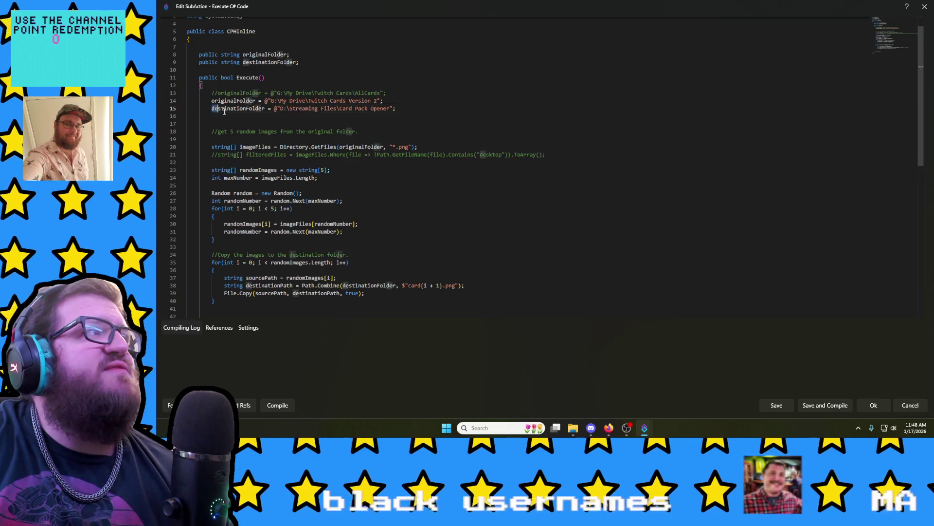
left_click_drag(202, 111, 398, 113)
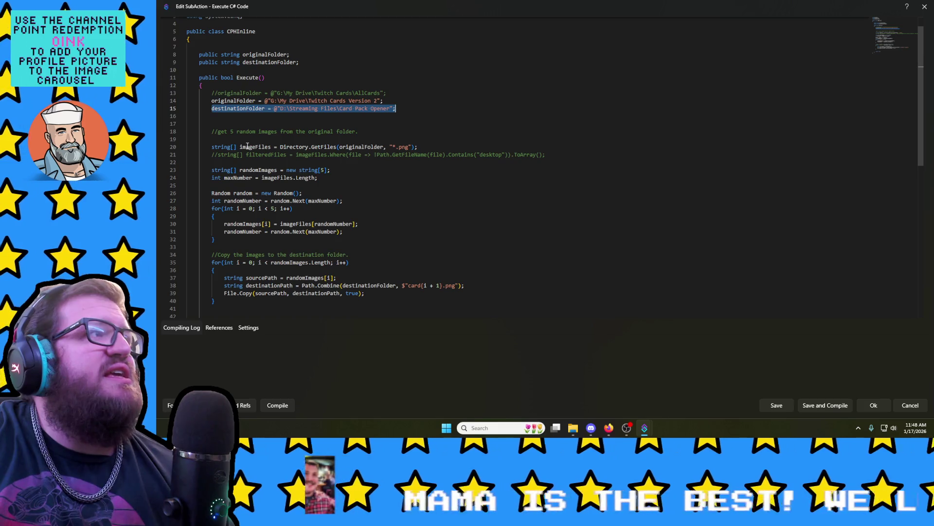
left_click_drag(212, 147, 425, 145)
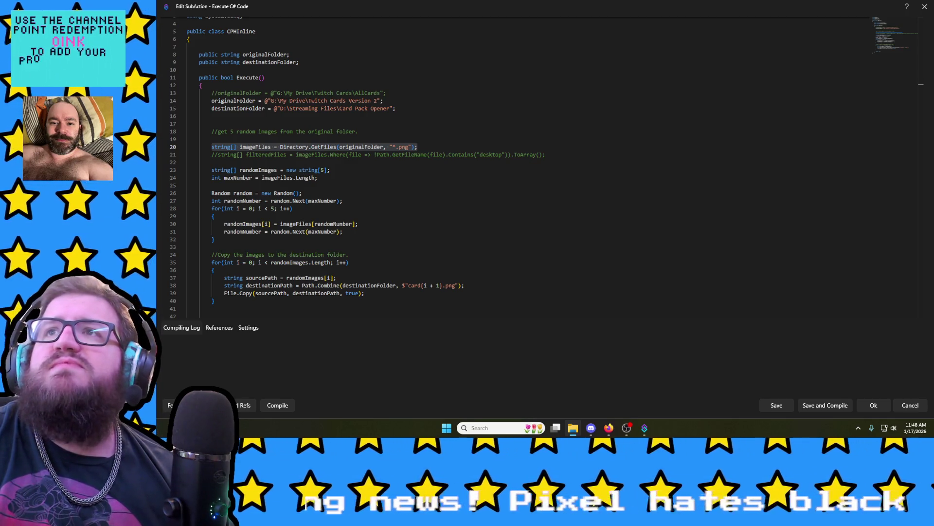
key("alt+Tab")
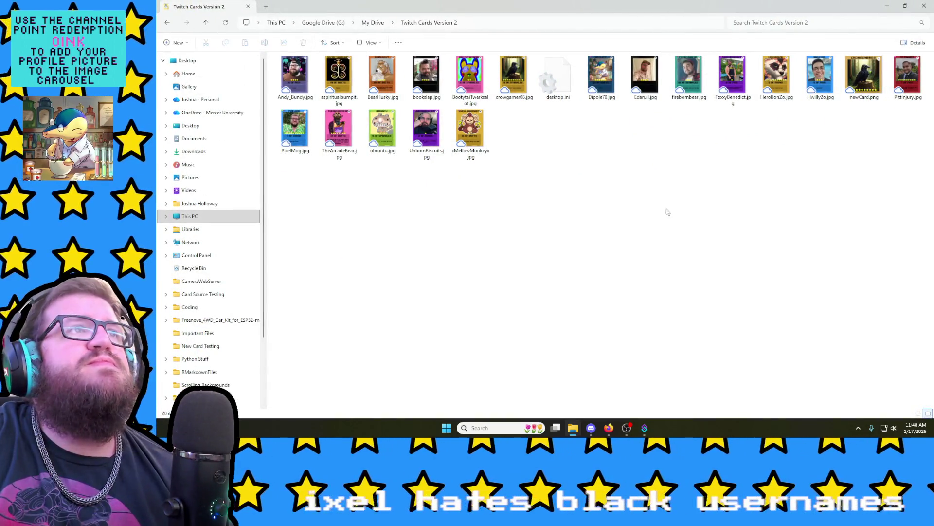
Step: Delete desktop.ini from the Twitch Cards Version 2 folder and return to the C# editor
left_click(558, 81)
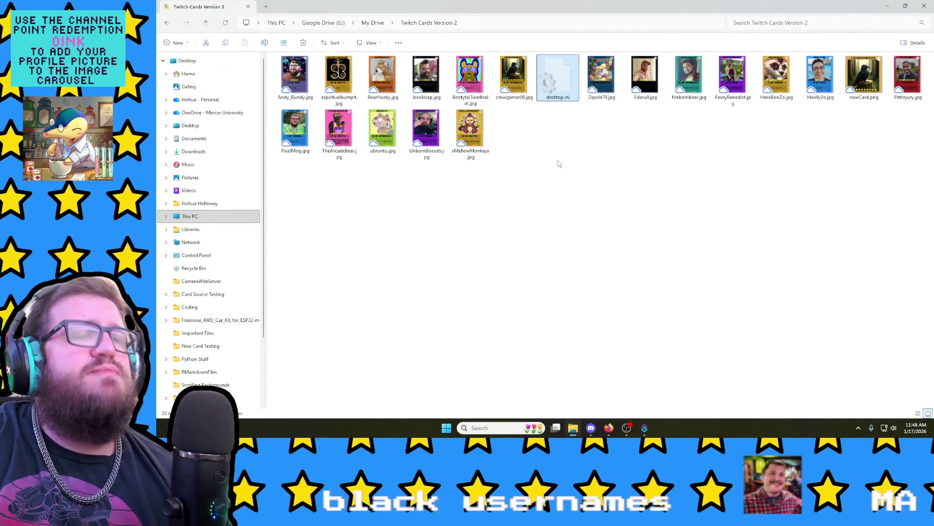
key("Delete")
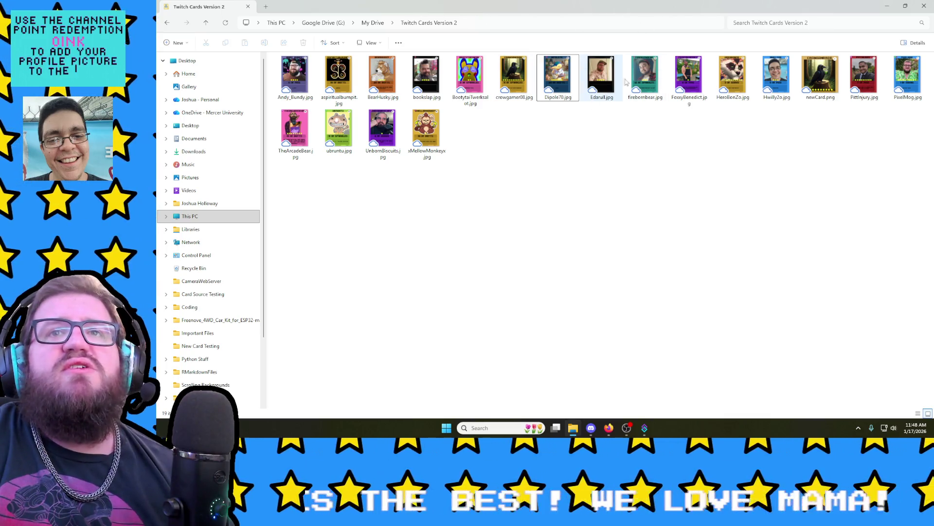
key("alt+Tab")
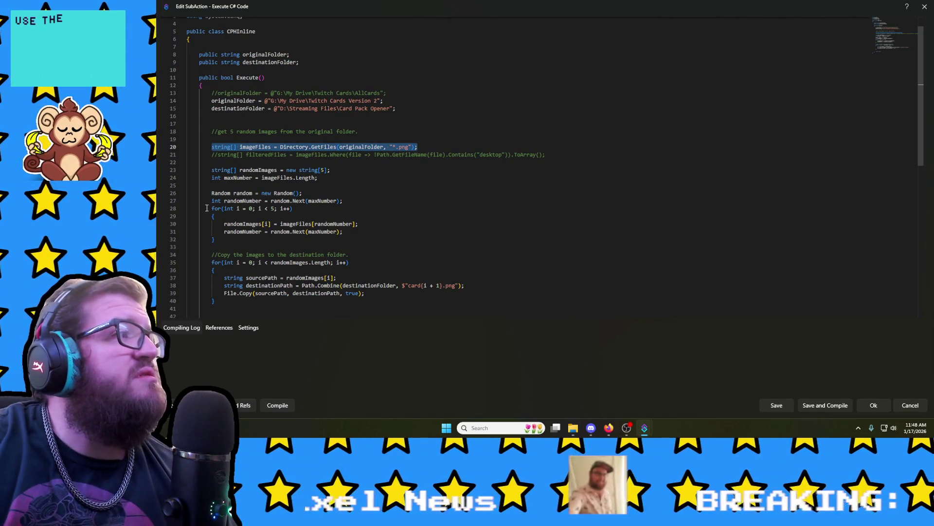
Step: Delete line 27's 'int randomNumber = random.Next(maxNumber);' declaration before the loop
left_click_drag(210, 201, 349, 201)
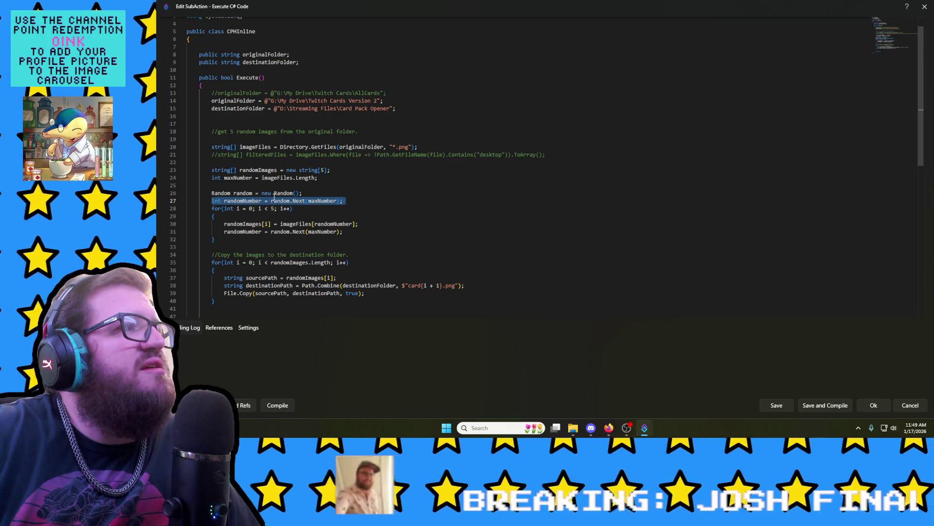
left_click(347, 201)
left_click_drag(250, 198, 174, 203)
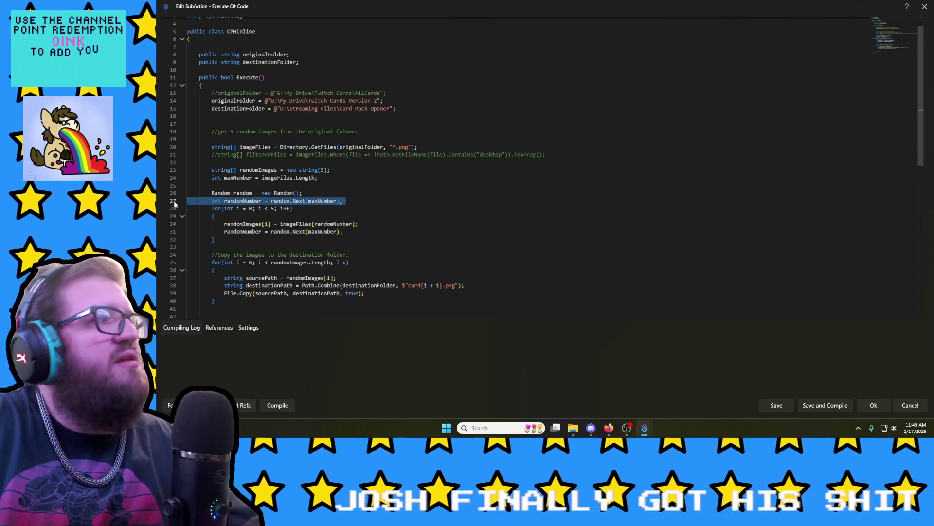
left_click_drag(174, 202, 215, 193)
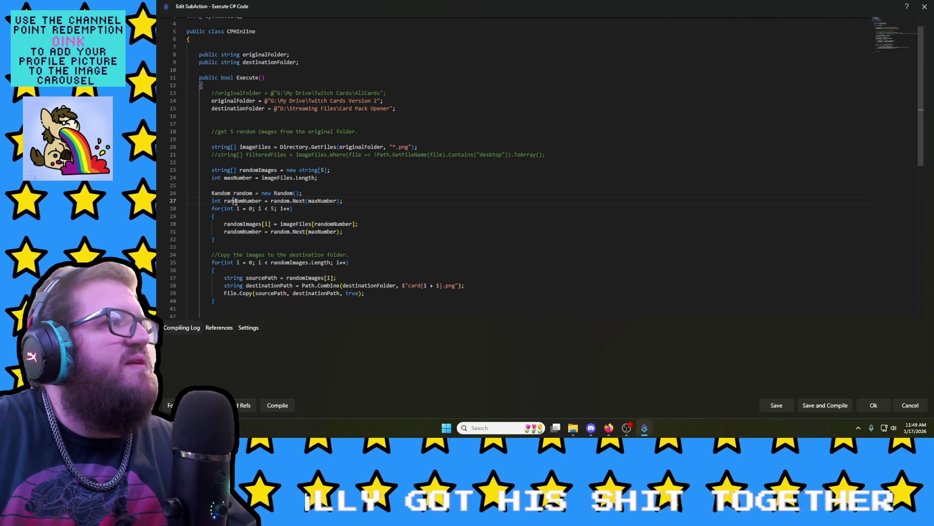
left_click_drag(343, 201, 200, 202)
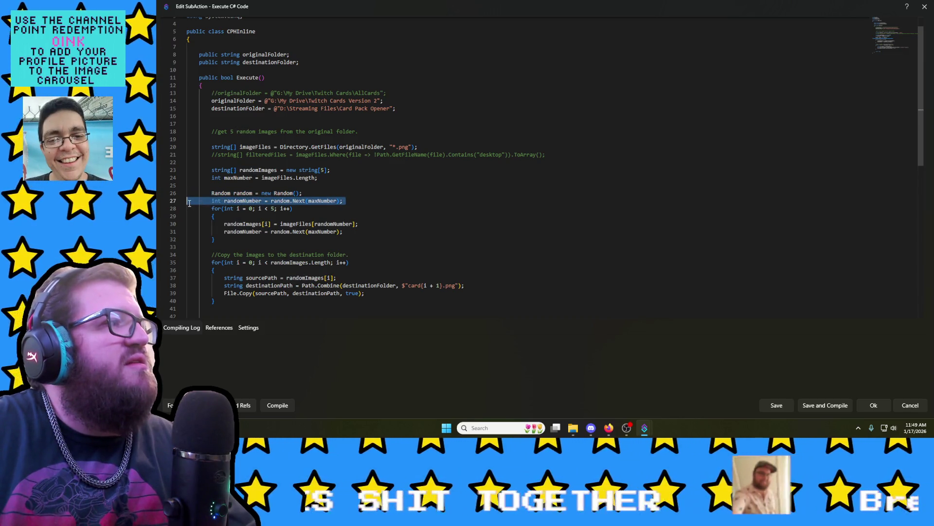
key("Delete")
Step: Select the randomNumber assignment on line 30 at the loop's end
left_click(354, 224)
left_click_drag(354, 224, 223, 224)
key("ctrl+c")
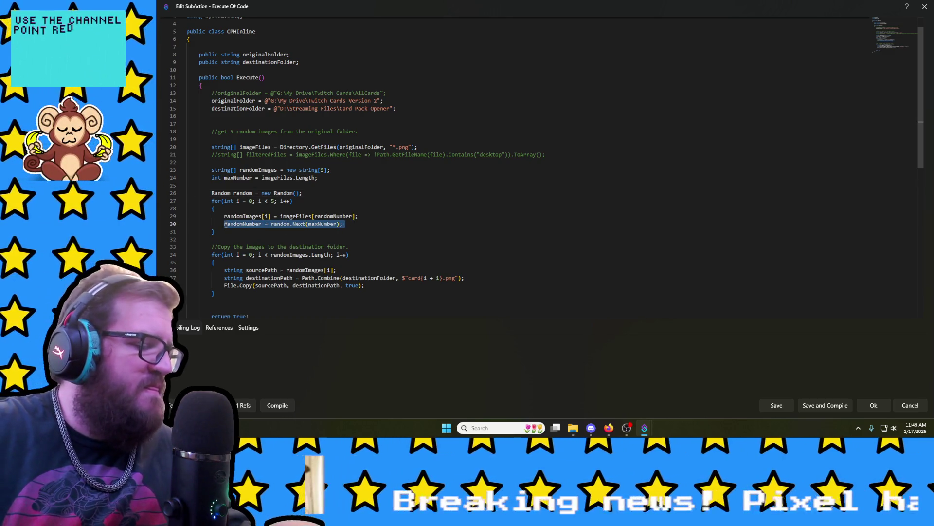
Step: Move the randomNumber assignment to the start of the loop, tidy the blank line, and compile
key("Delete")
left_click(232, 216)
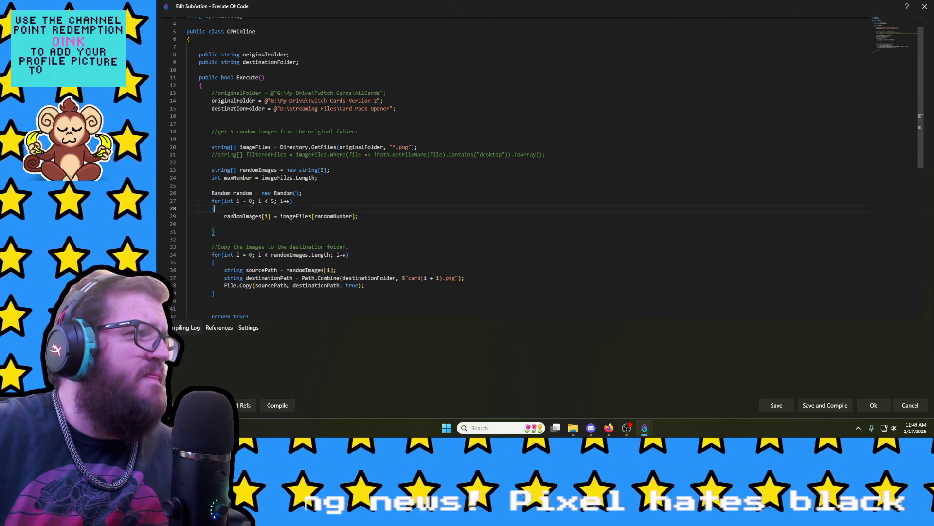
key("ctrl+v")
key("Down")
key("Down")
key("Down")
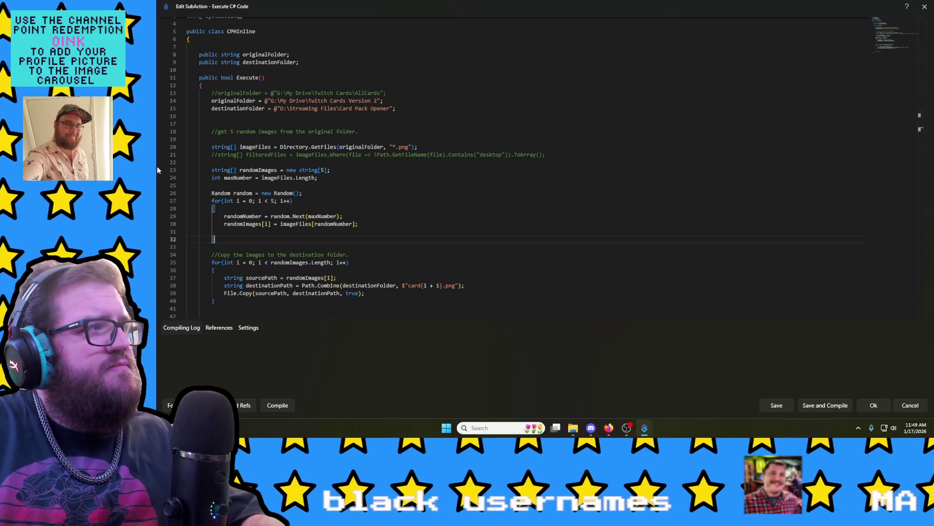
left_click(238, 230)
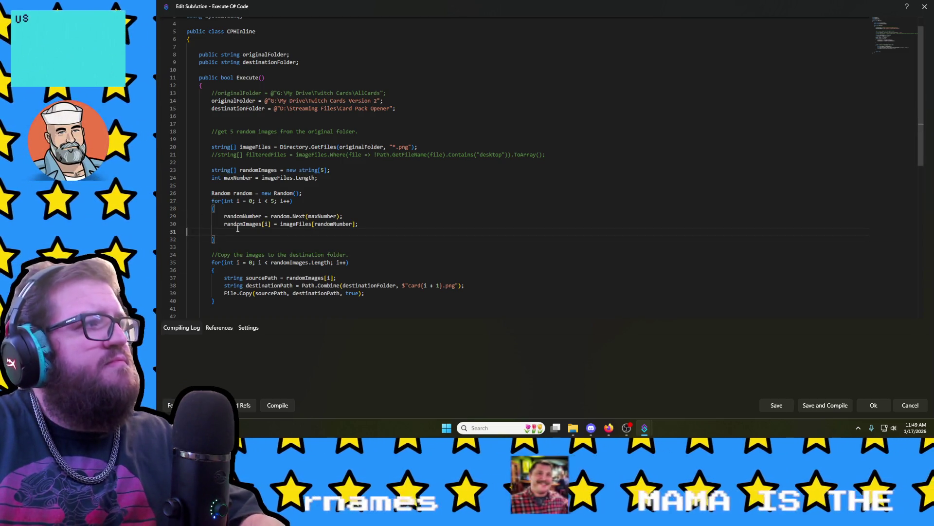
key("BackSpace")
left_click(283, 405)
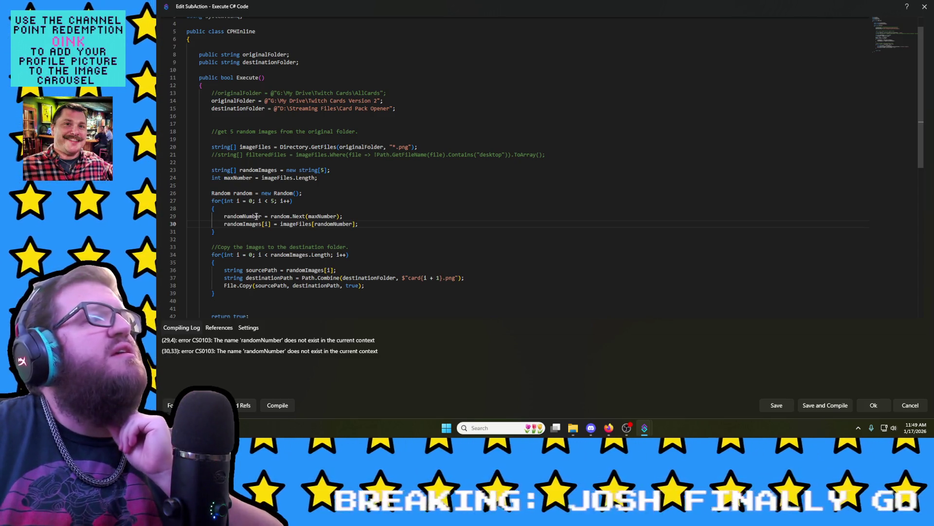
Step: Index imageFiles directly with random.Next(maxNumber), remove the leftover randomNumber line, and recompile successfully
double_click(332, 224)
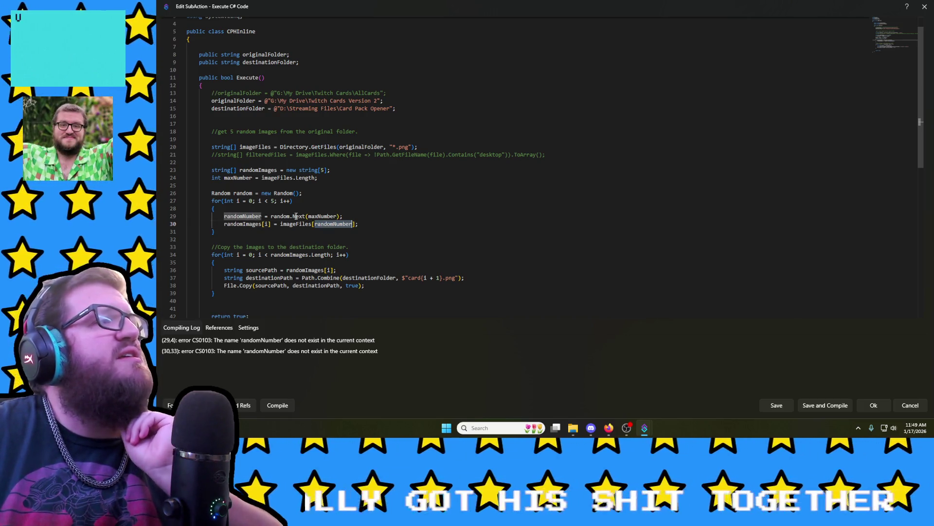
left_click_drag(271, 216, 336, 217)
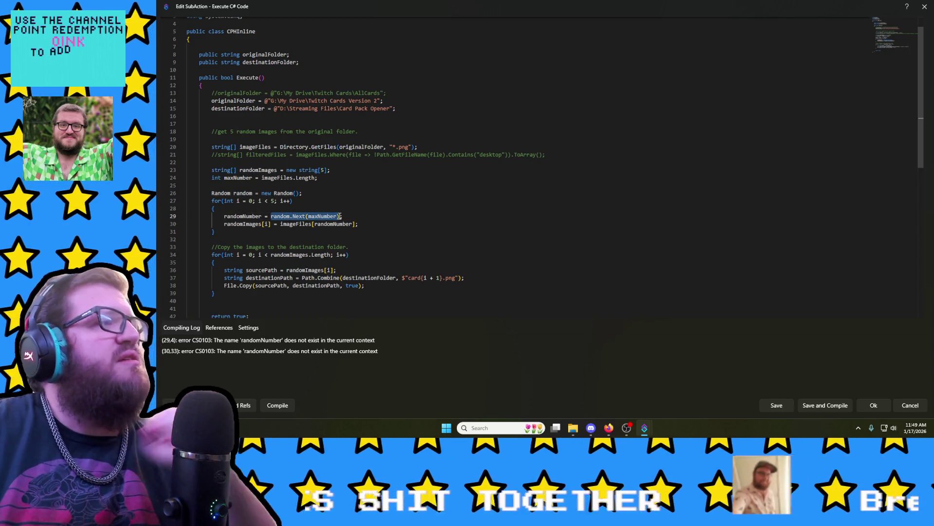
key("BackSpace")
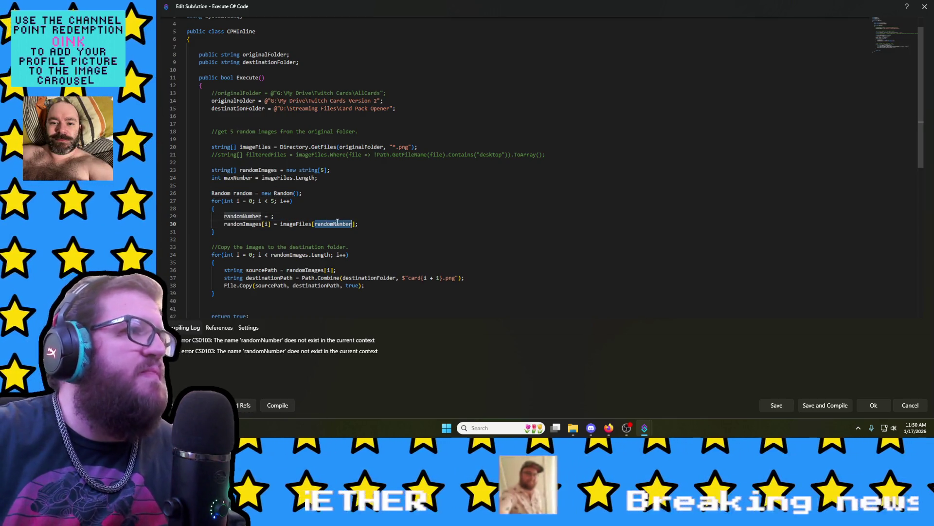
type("random.Next(maxNumber)")
left_click_drag(294, 216, 187, 217)
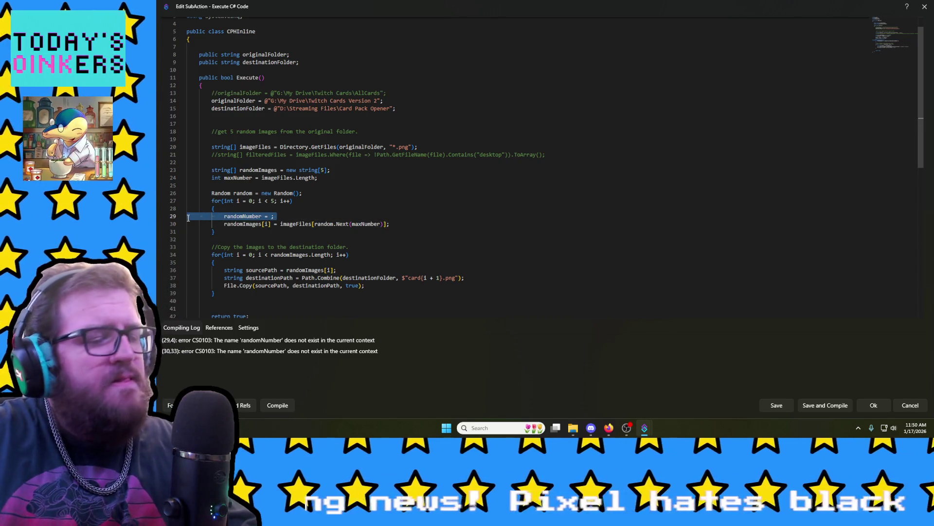
key("Delete")
left_click(277, 405)
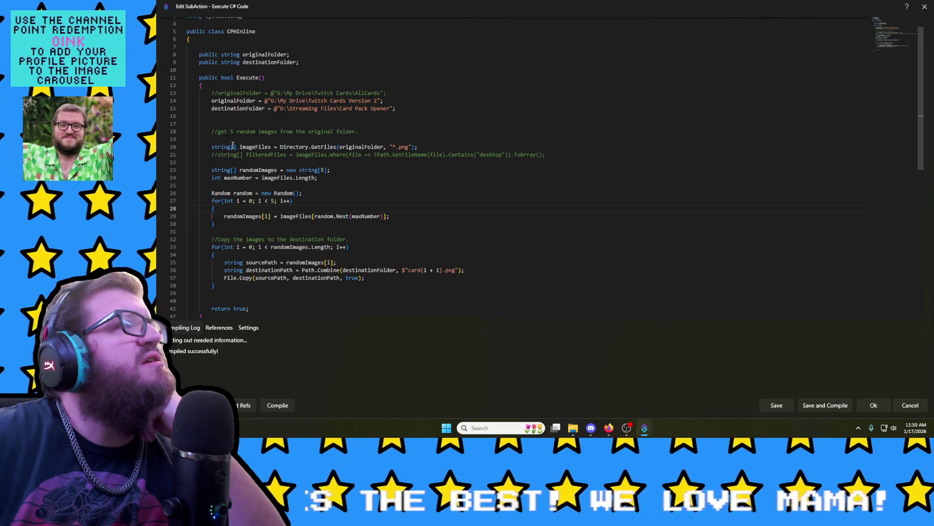
Step: Change the GetFiles filter on line 20 from *.png to *.jpg, removing stray characters
left_click_drag(240, 147, 415, 147)
left_click(419, 147)
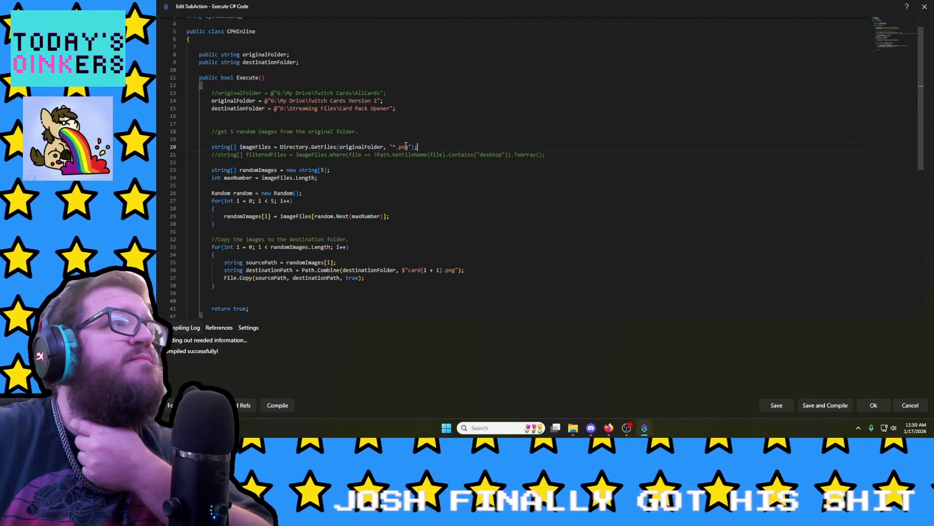
type("jpg")
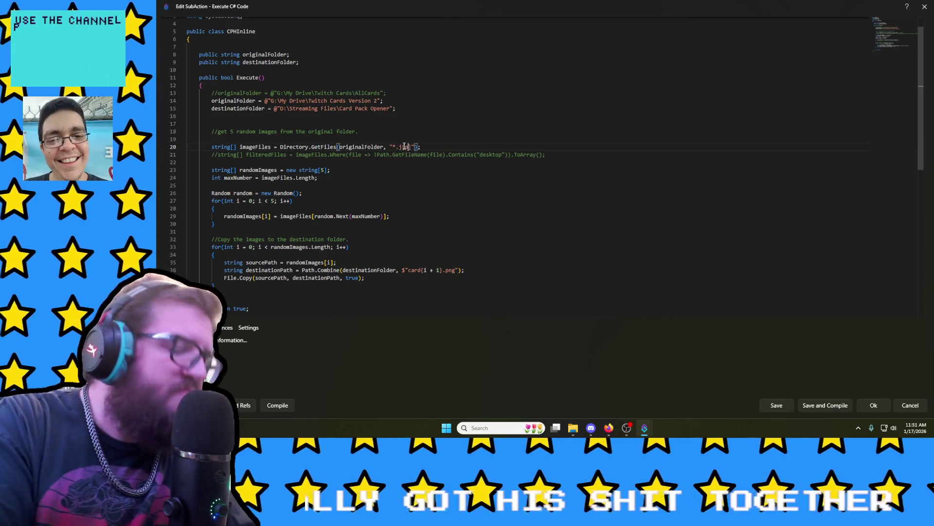
key("BackSpace")
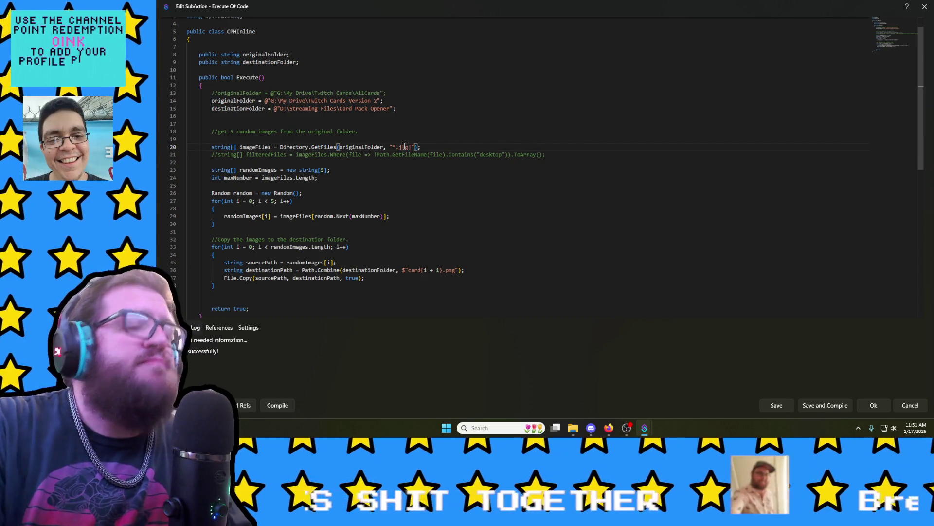
key("BackSpace")
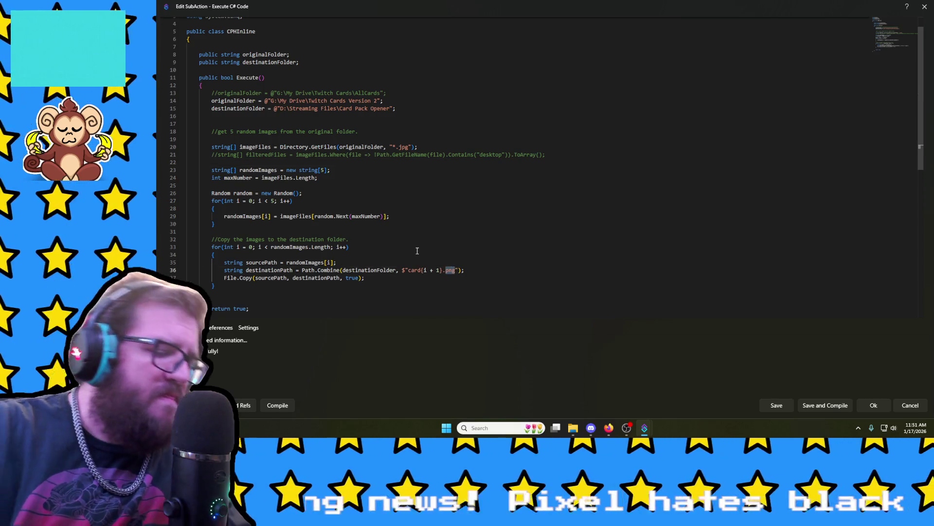
type("jpg")
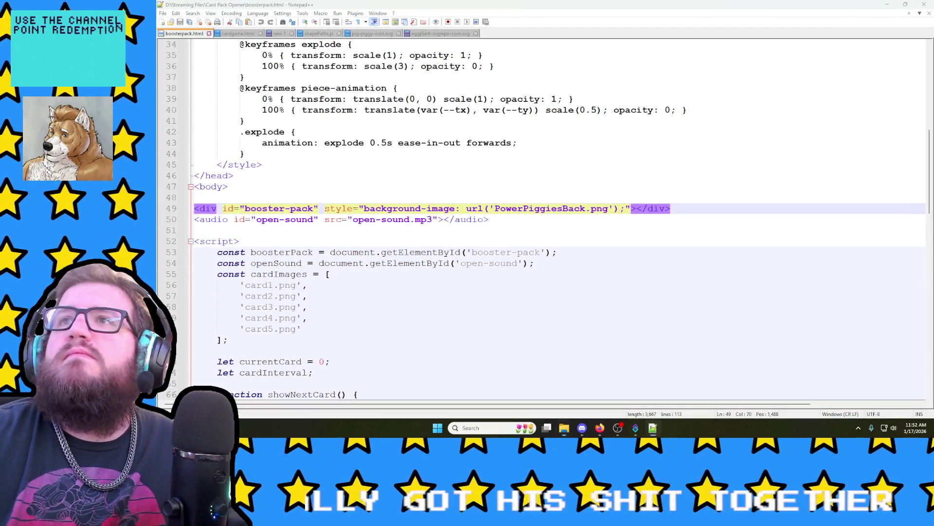
Step: Change card1 through card5 in boosterpack.html from .png to .jpg, then close Notepad++
left_click(599, 176)
scroll(547, 192, "down", 2)
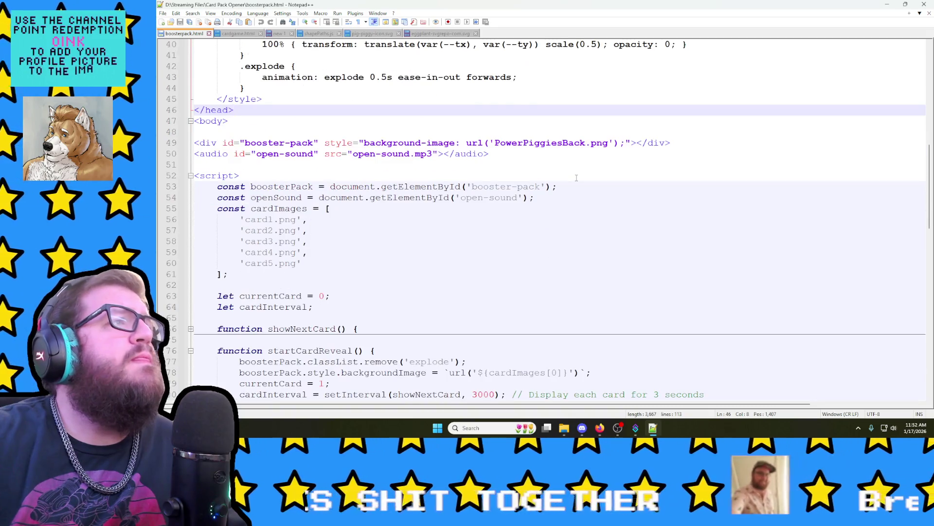
scroll(501, 194, "down", 1)
double_click(286, 187)
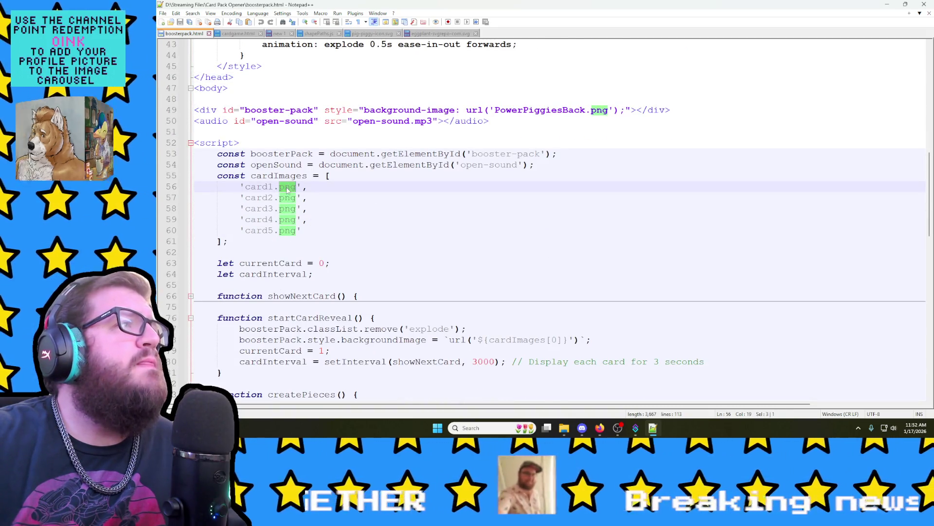
type("jpg")
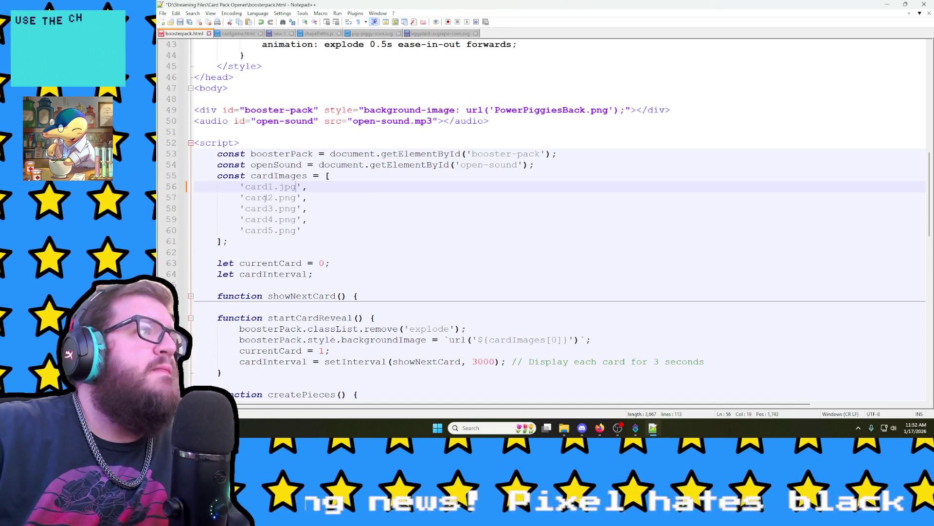
double_click(286, 197)
type("jpg")
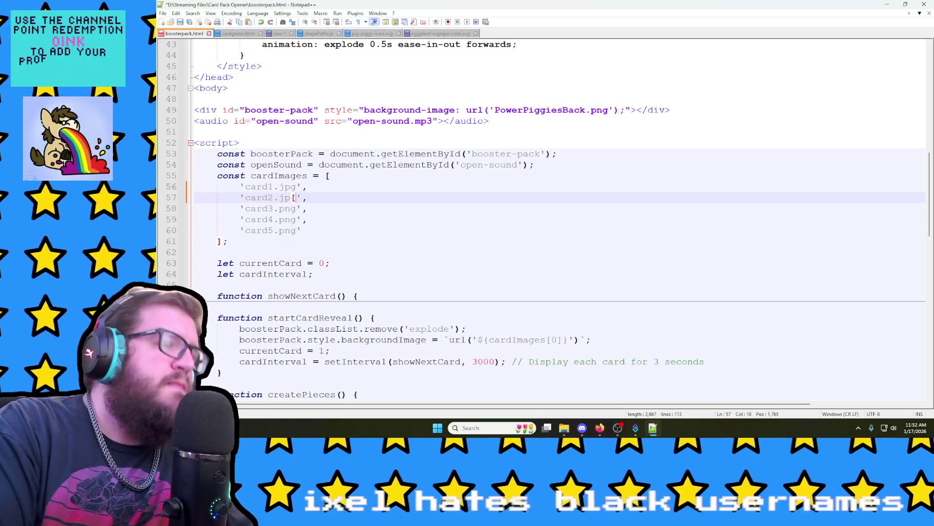
double_click(287, 208)
type("jpg")
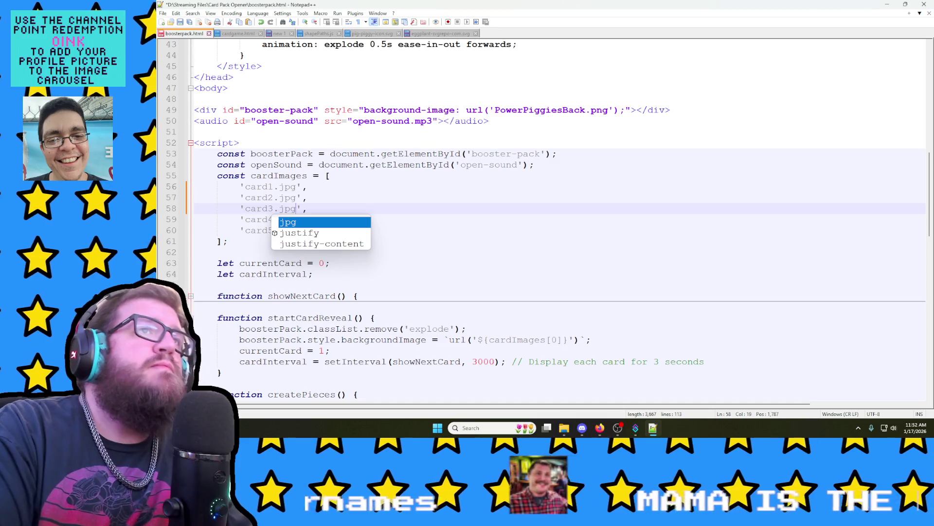
double_click(287, 219)
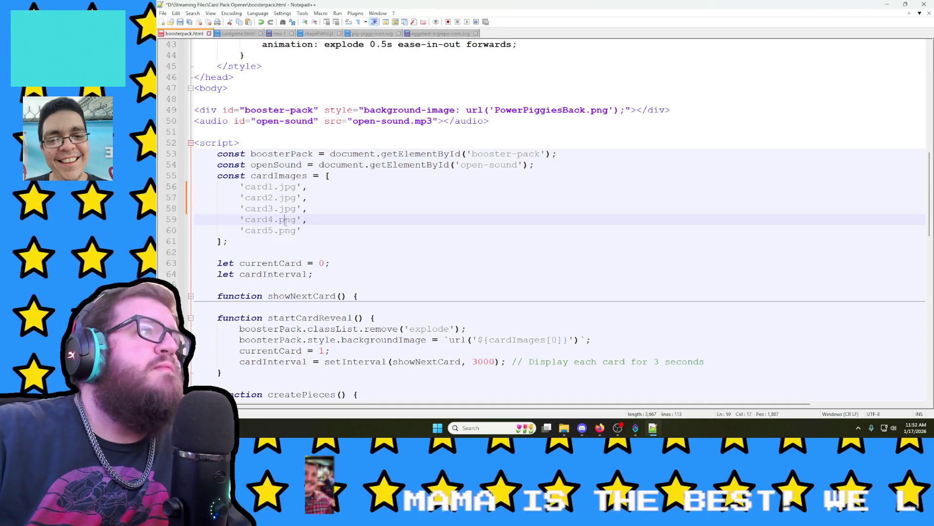
type("jpg")
left_click(280, 219)
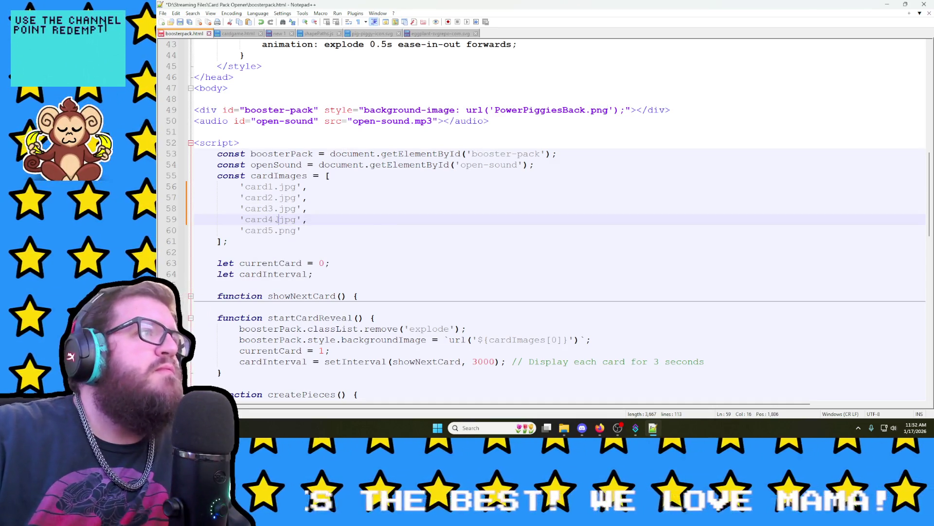
double_click(290, 231)
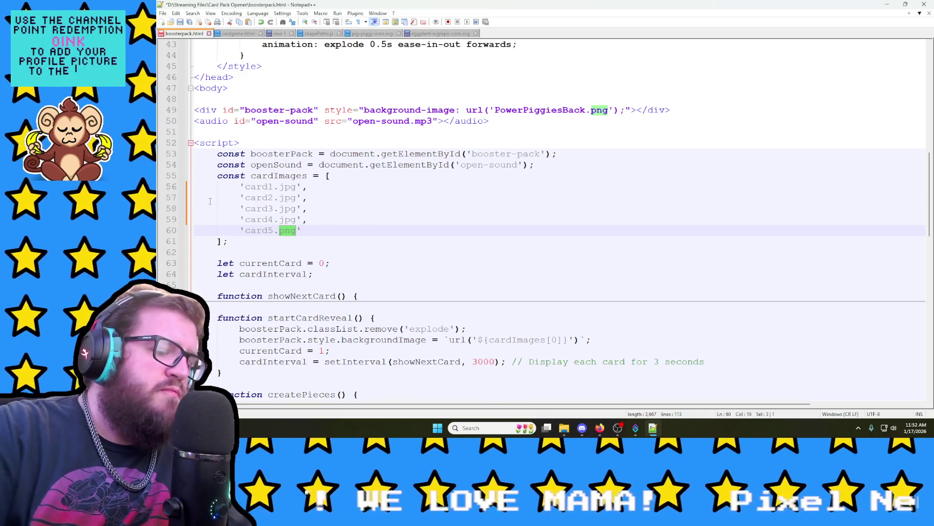
type("jpg")
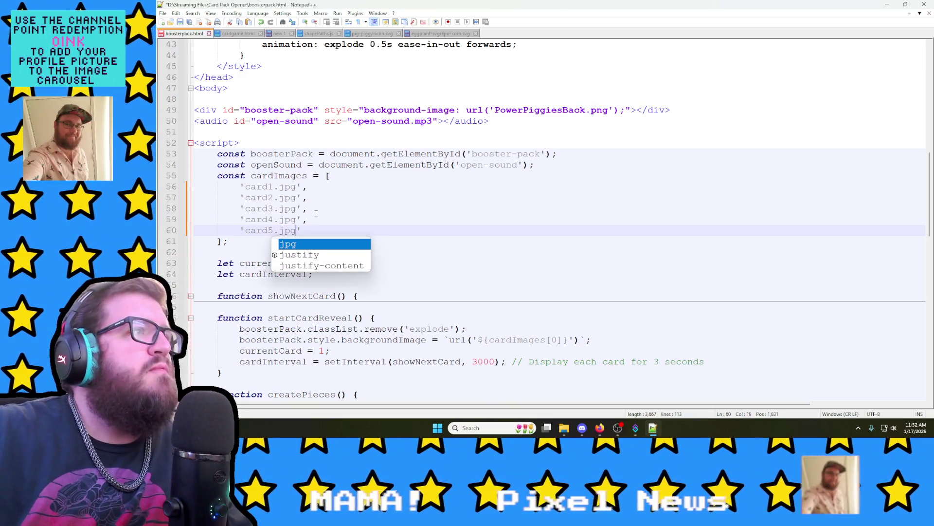
left_click(315, 212)
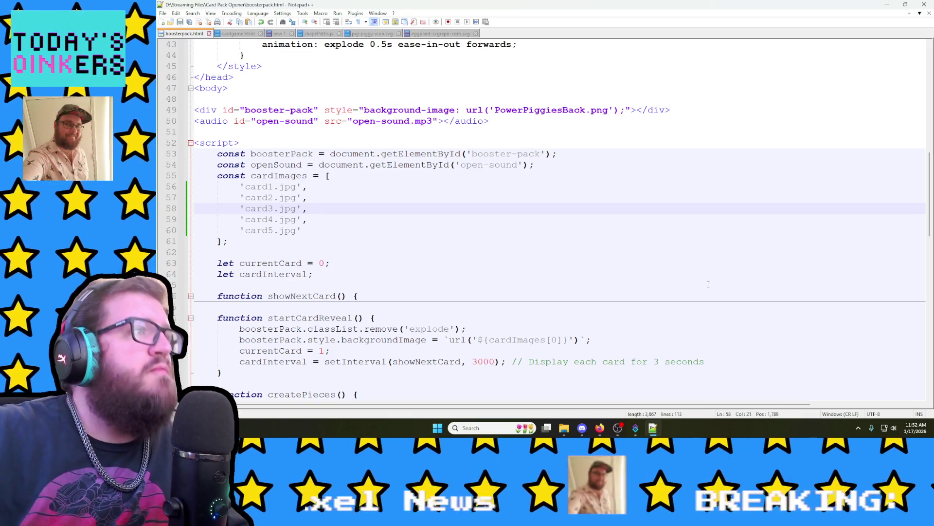
scroll(672, 263, "down", 1)
scroll(662, 254, "down", 3)
scroll(663, 254, "down", 3)
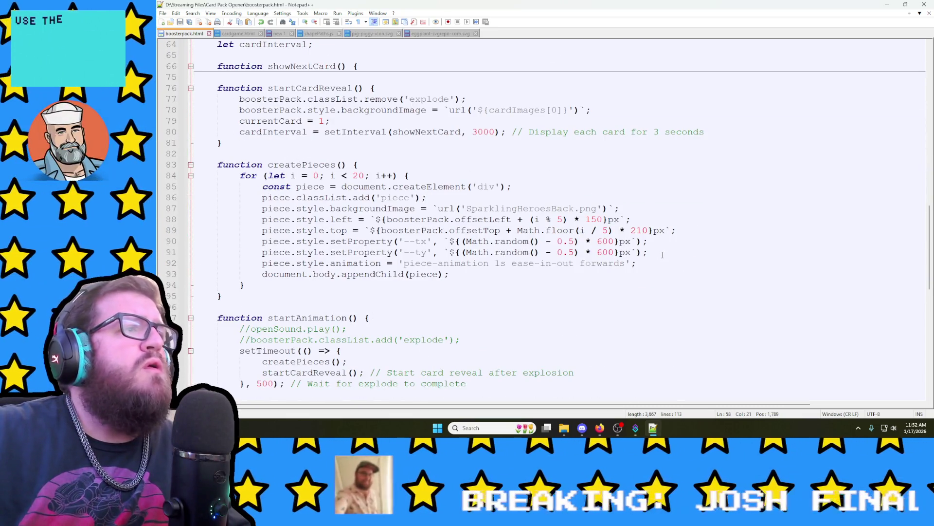
scroll(662, 255, "down", 2)
scroll(602, 278, "up", 3)
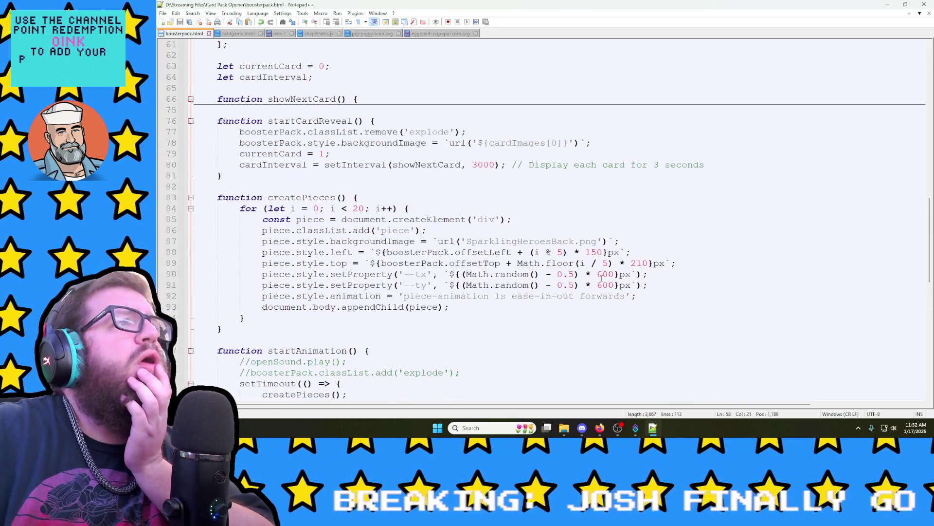
scroll(602, 278, "up", 2)
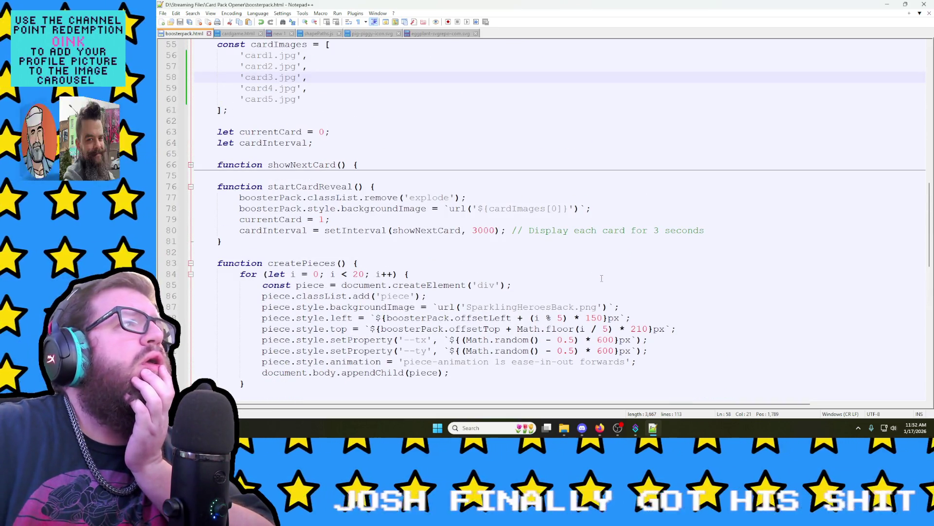
scroll(602, 278, "up", 1)
scroll(602, 277, "up", 3)
scroll(602, 278, "up", 4)
scroll(602, 278, "up", 2)
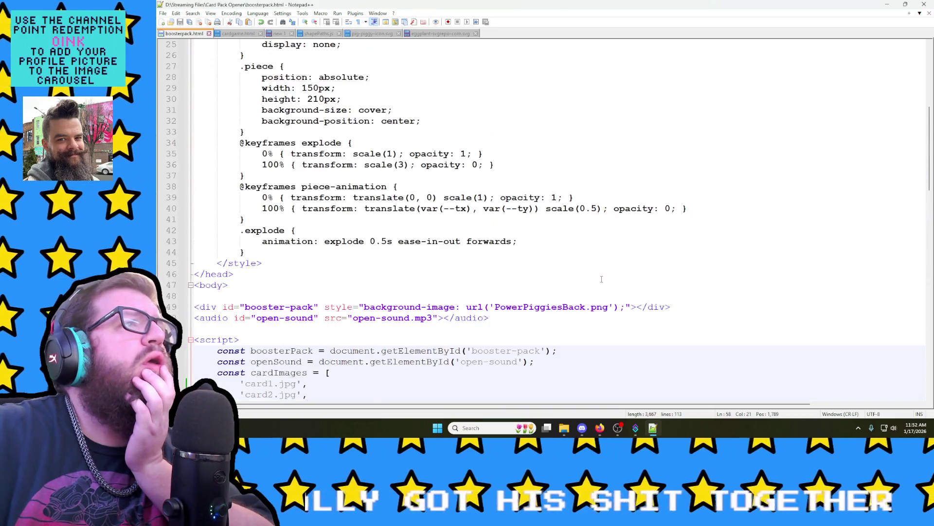
scroll(602, 278, "up", 2)
scroll(602, 279, "up", 3)
scroll(602, 278, "up", 3)
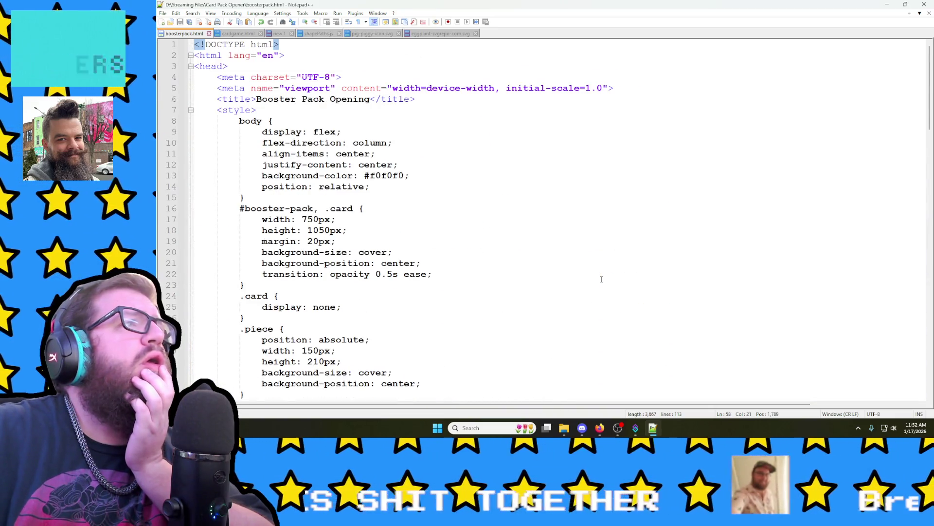
scroll(602, 278, "down", 5)
scroll(602, 278, "down", 6)
scroll(602, 278, "up", 4)
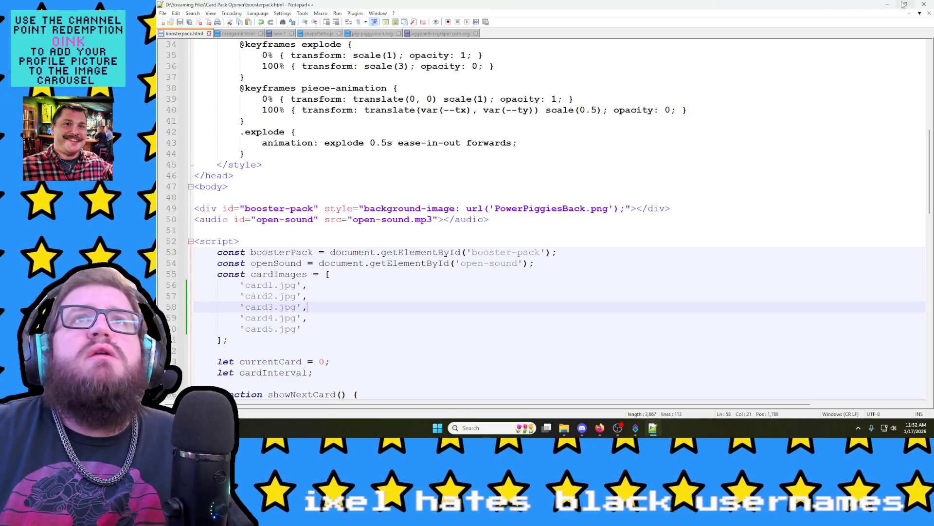
left_click(923, 4)
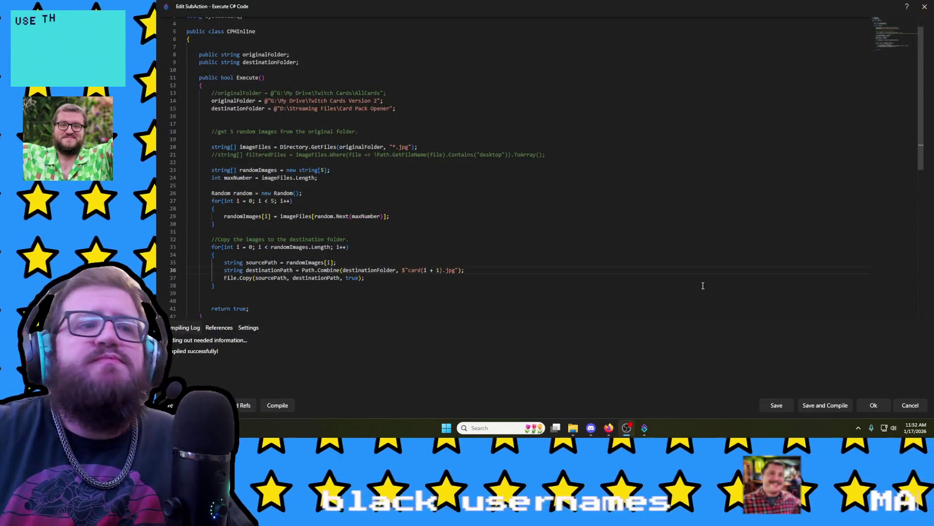
Step: Confirm the Execute C# Code sub-action with Ok, returning to the Booster Pack Opening actions
left_click(823, 404)
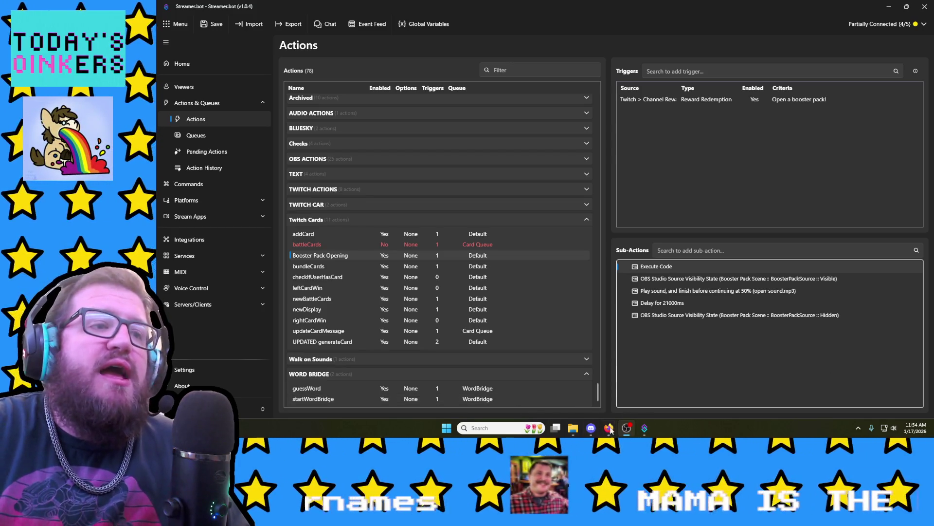
mouse_move(608, 428)
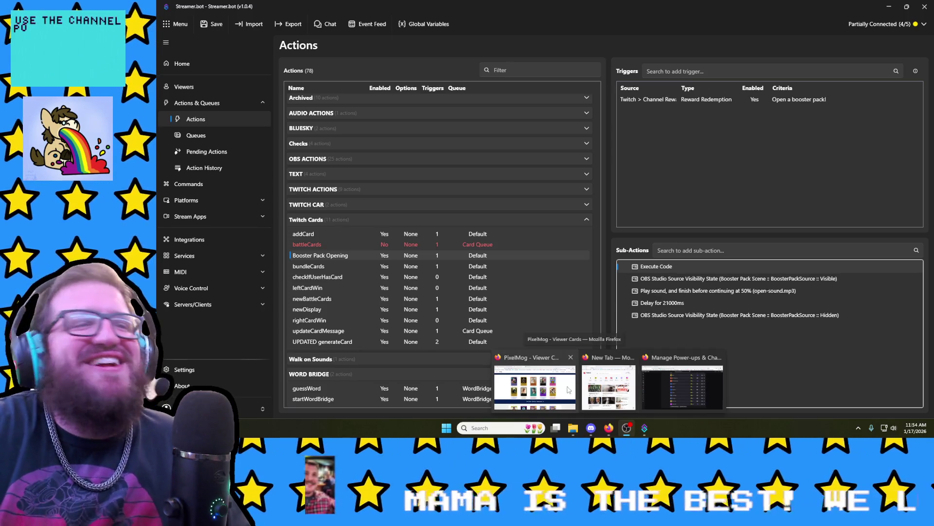
Step: Reload the PixelMog Viewer Cards page and open the RustedEmbrace.png card image
left_click(568, 389)
scroll(809, 232, "down", 1)
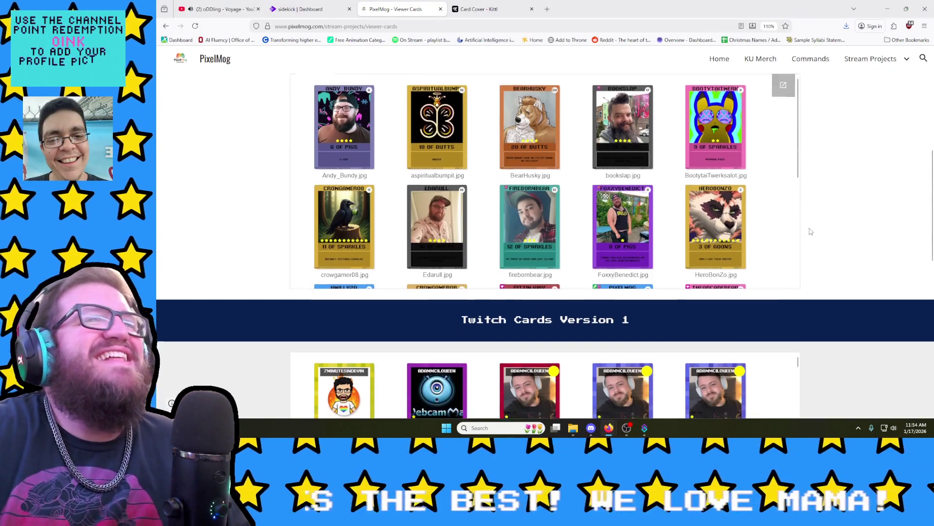
left_click(195, 26)
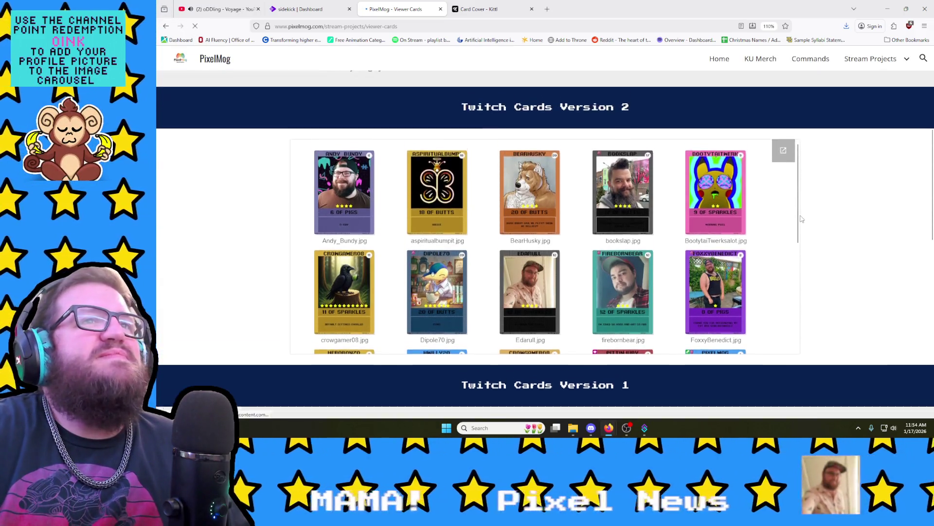
scroll(767, 241, "down", 2)
scroll(752, 252, "down", 2)
scroll(745, 264, "down", 2)
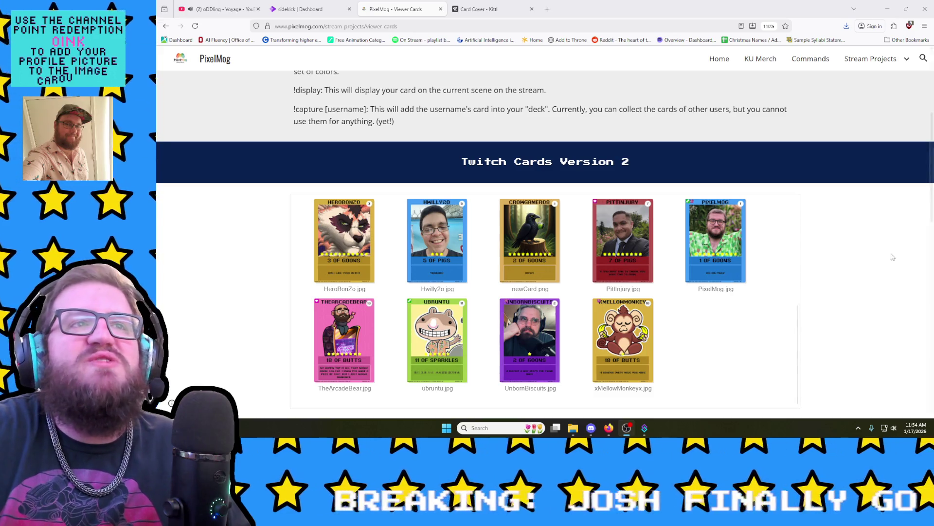
scroll(747, 288, "down", 2)
scroll(804, 344, "down", 4)
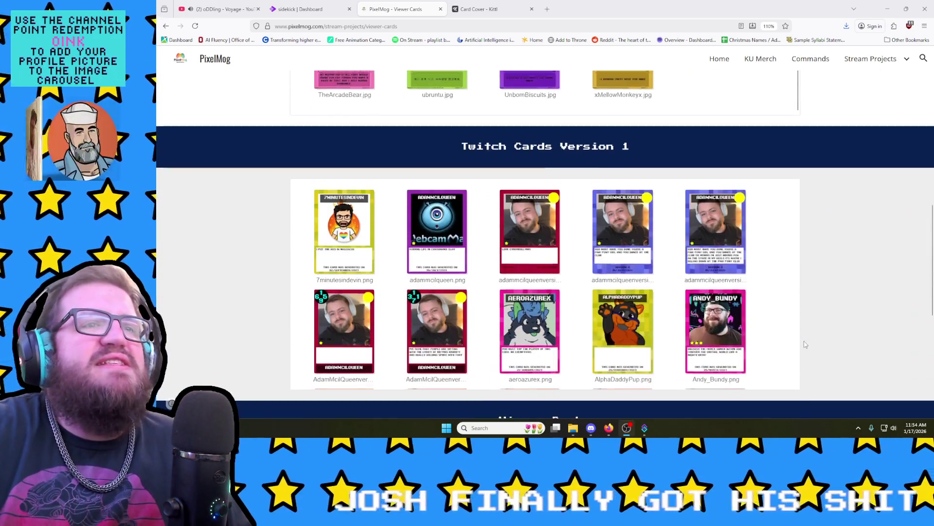
scroll(632, 229, "down", 5)
scroll(804, 258, "up", 3)
scroll(686, 191, "down", 4)
scroll(686, 191, "down", 3)
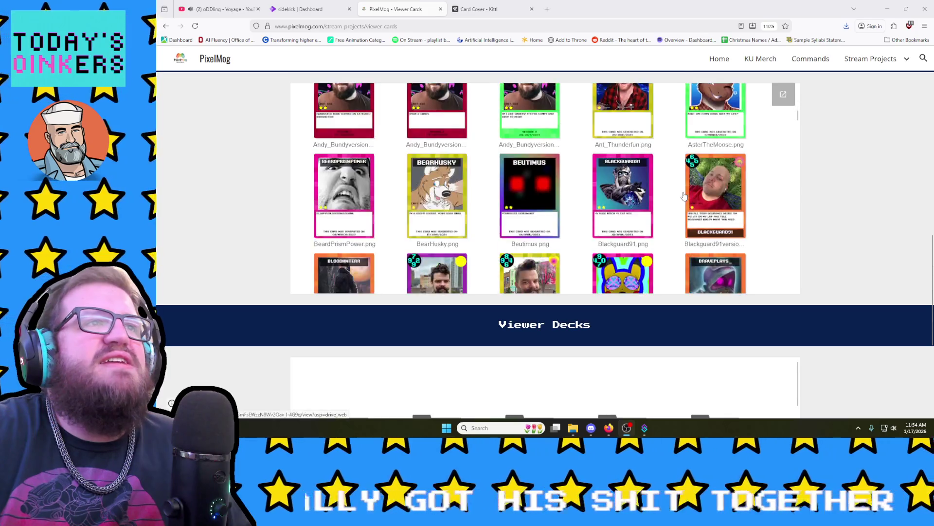
scroll(685, 194, "down", 3)
scroll(683, 195, "down", 3)
scroll(682, 197, "down", 3)
scroll(682, 198, "down", 3)
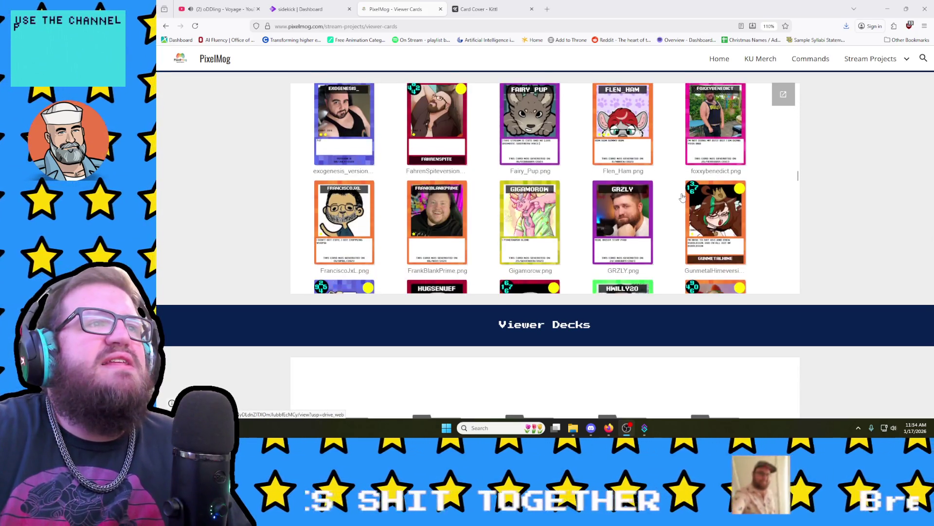
scroll(682, 198, "down", 3)
scroll(681, 198, "down", 3)
scroll(681, 199, "down", 3)
scroll(681, 199, "down", 3)
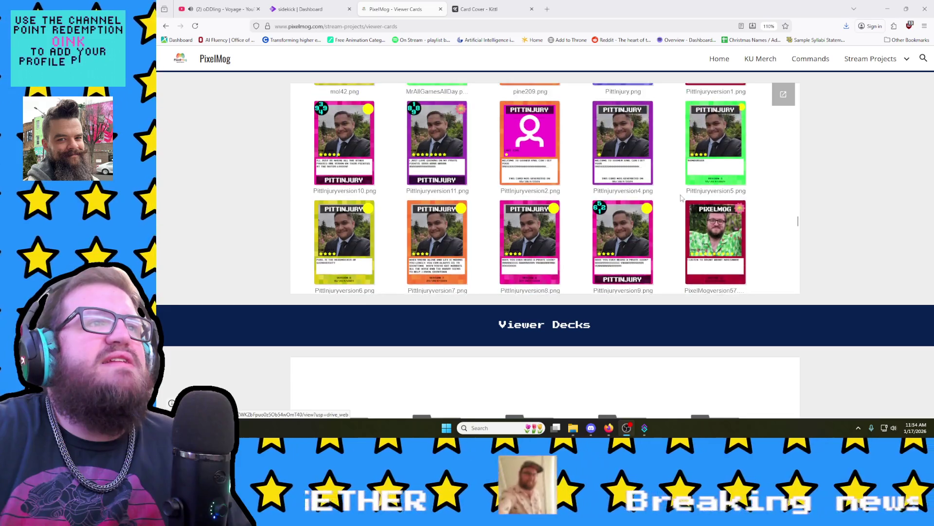
scroll(680, 199, "down", 3)
scroll(681, 199, "down", 3)
scroll(681, 198, "down", 3)
scroll(681, 199, "down", 3)
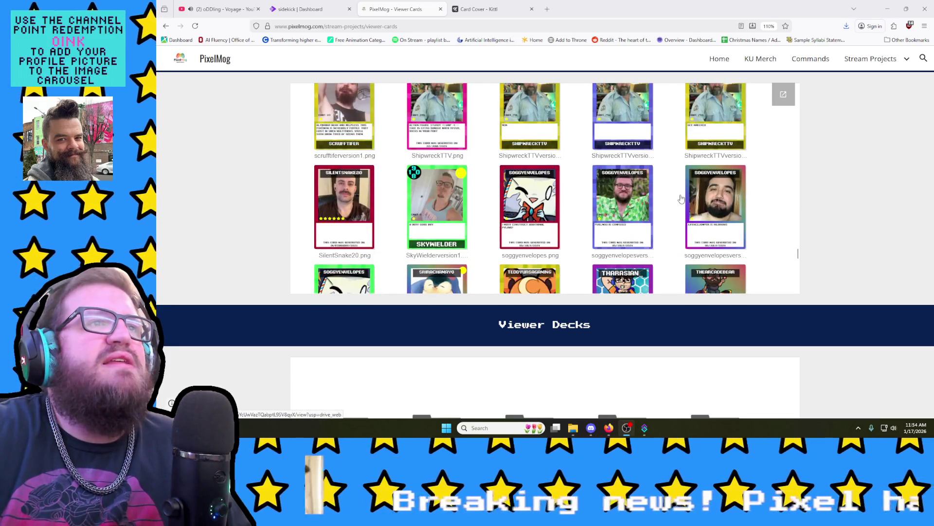
scroll(675, 200, "up", 3)
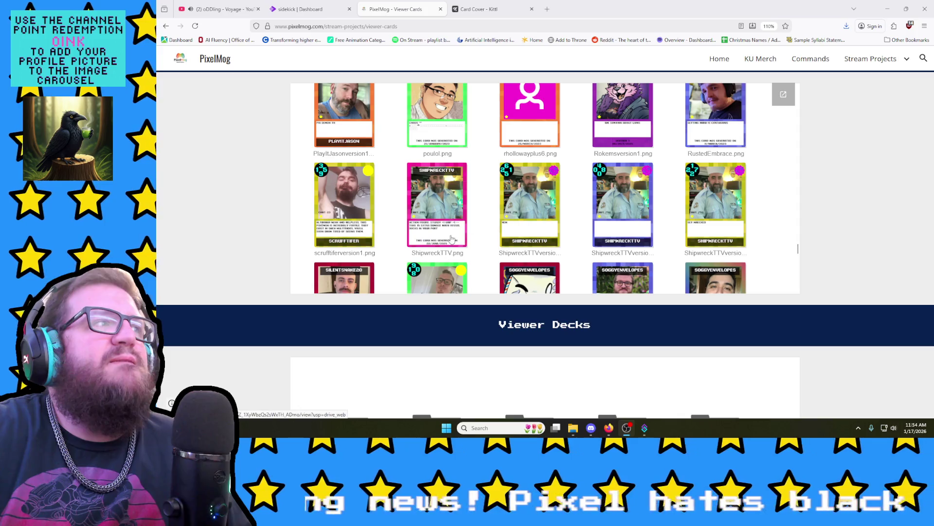
scroll(451, 240, "up", 1)
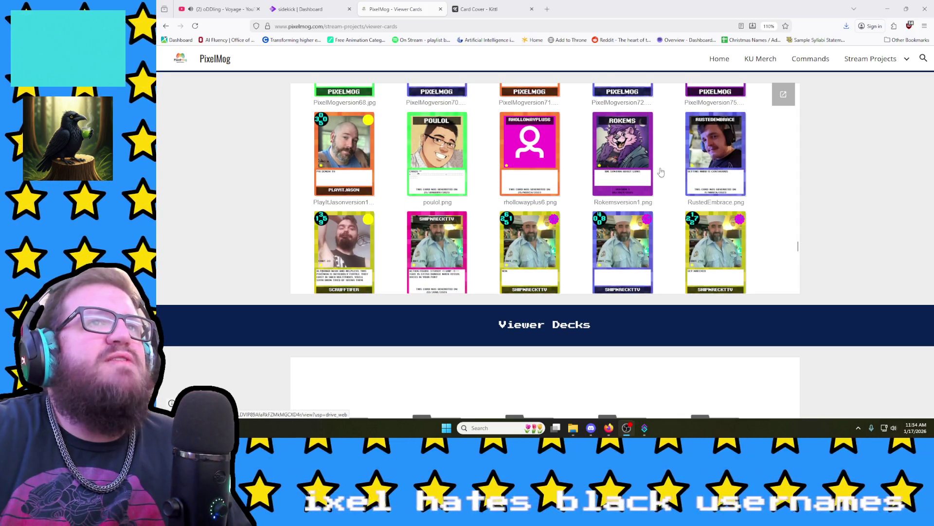
left_click(708, 156)
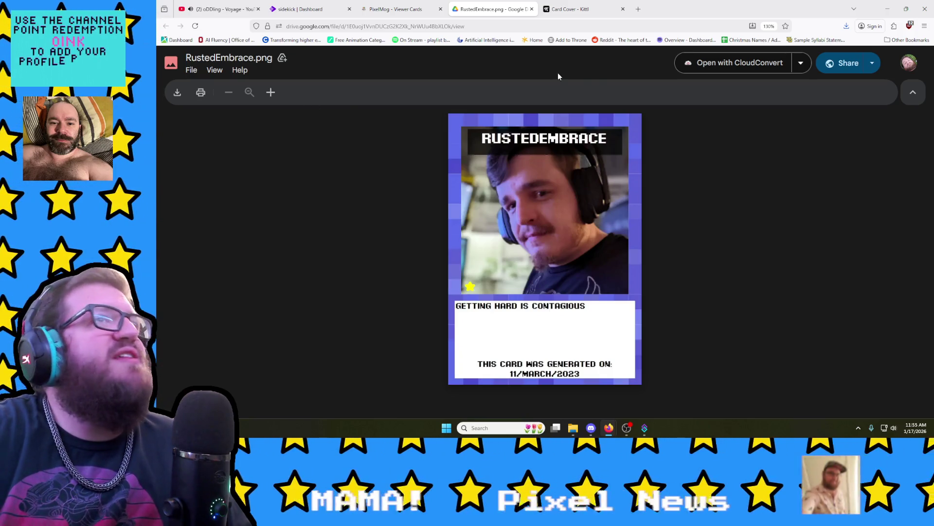
Step: Return from the RustedEmbrace card in Drive to the PixelMog Viewer Cards gallery
left_click(397, 8)
scroll(536, 192, "up", 10)
scroll(548, 201, "up", 5)
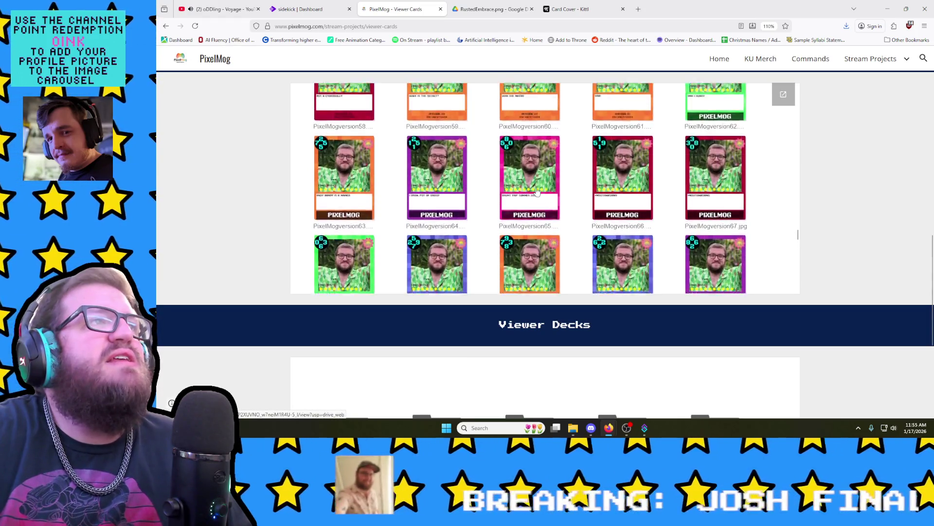
scroll(559, 208, "up", 5)
scroll(560, 210, "down", 1)
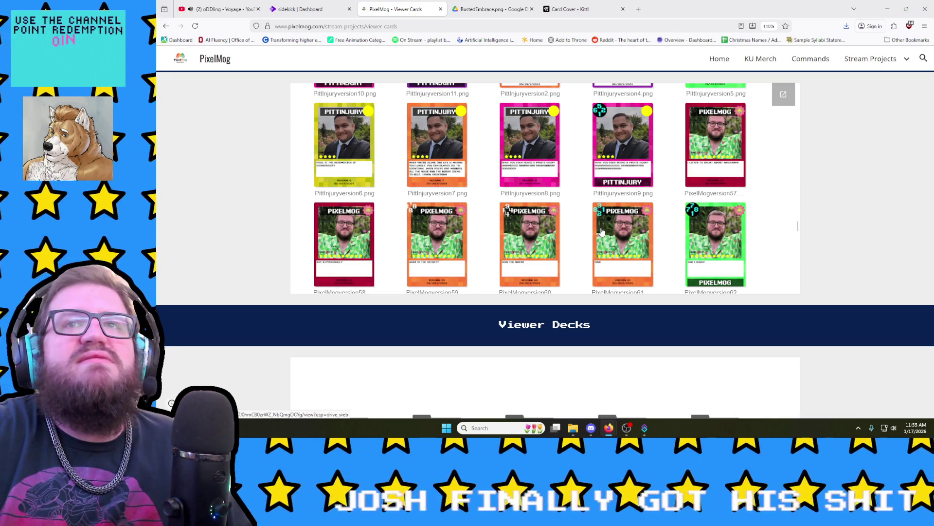
scroll(606, 227, "down", 2)
scroll(627, 215, "down", 2)
scroll(654, 205, "down", 1)
scroll(675, 194, "down", 1)
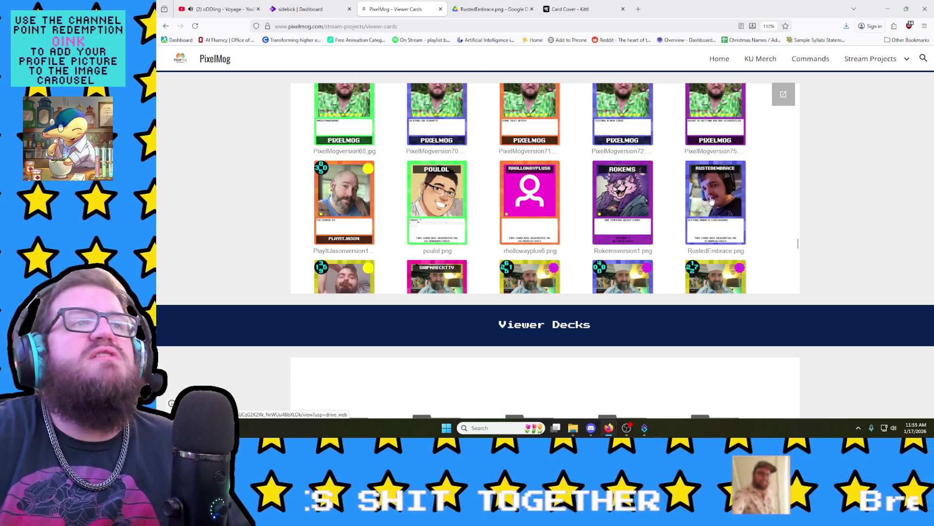
scroll(712, 198, "down", 2)
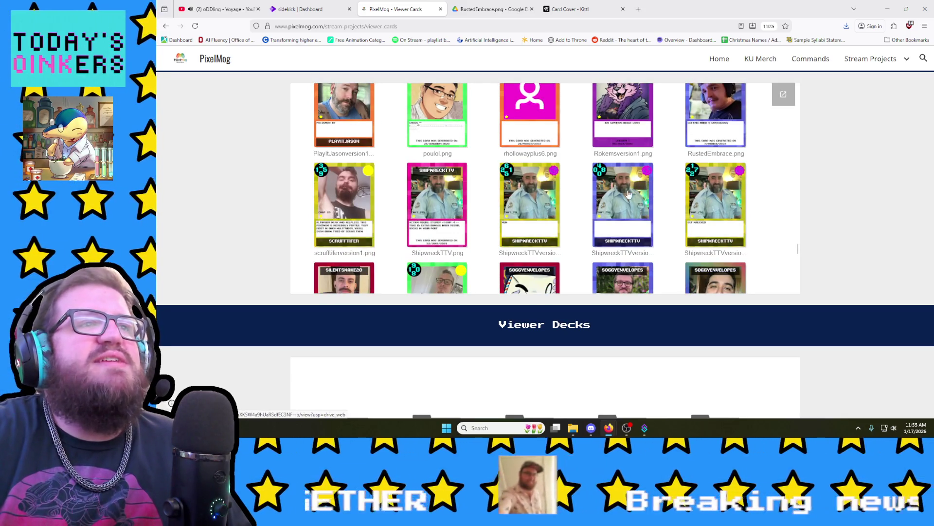
scroll(661, 204, "down", 2)
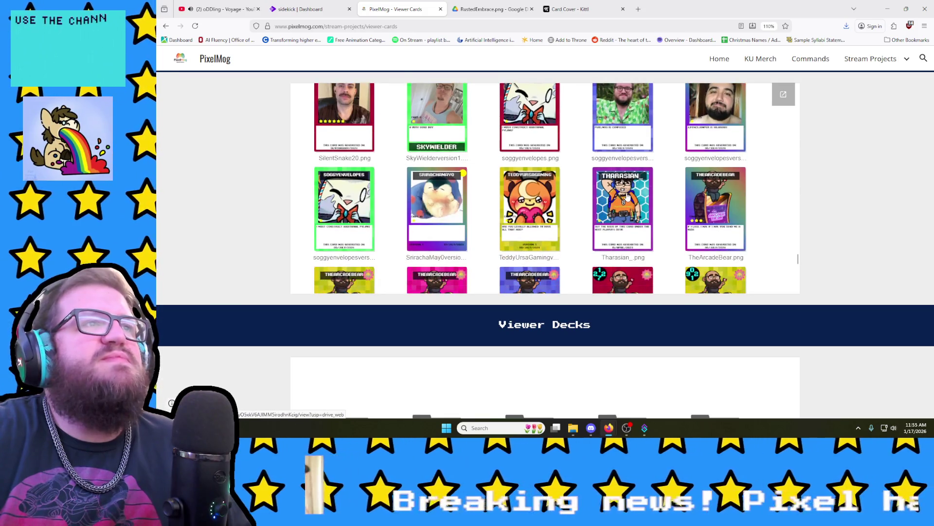
scroll(626, 196, "up", 3)
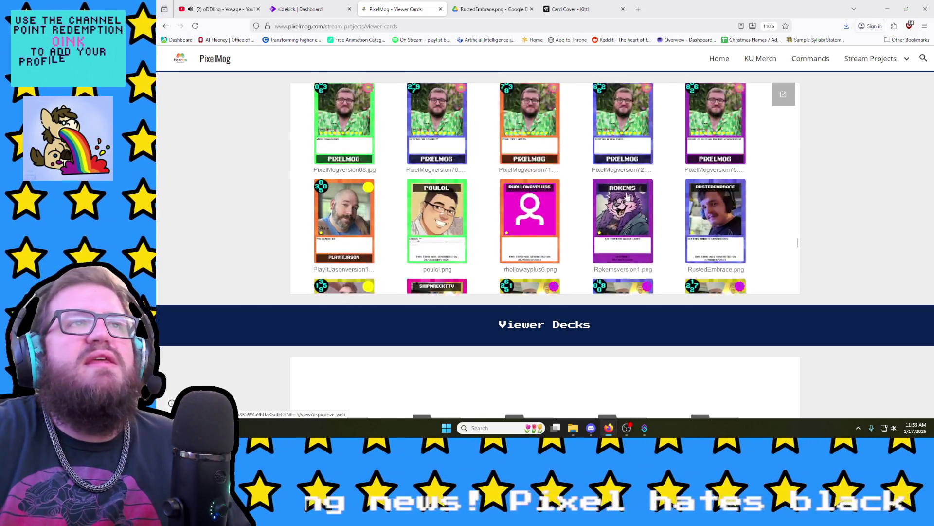
scroll(627, 196, "up", 2)
scroll(626, 195, "up", 2)
scroll(626, 196, "up", 3)
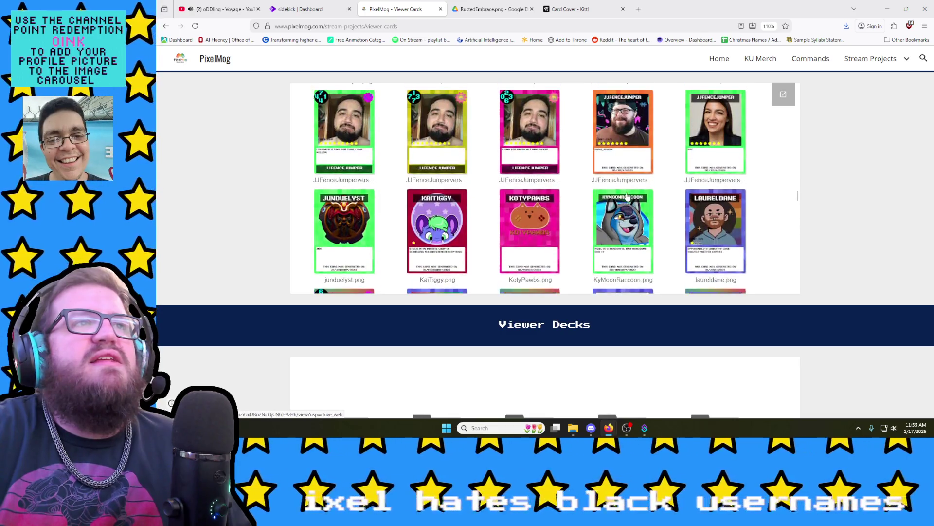
scroll(626, 196, "up", 2)
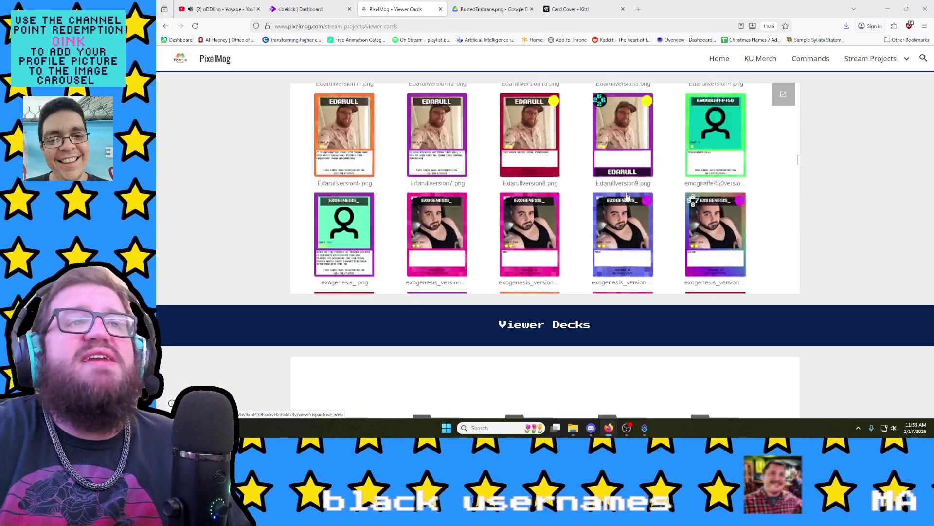
scroll(626, 196, "up", 2)
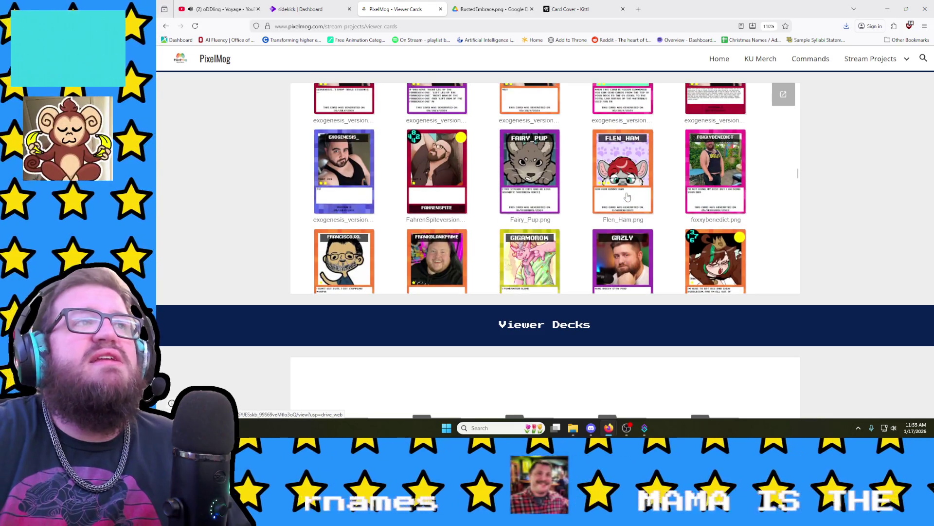
scroll(627, 196, "up", 2)
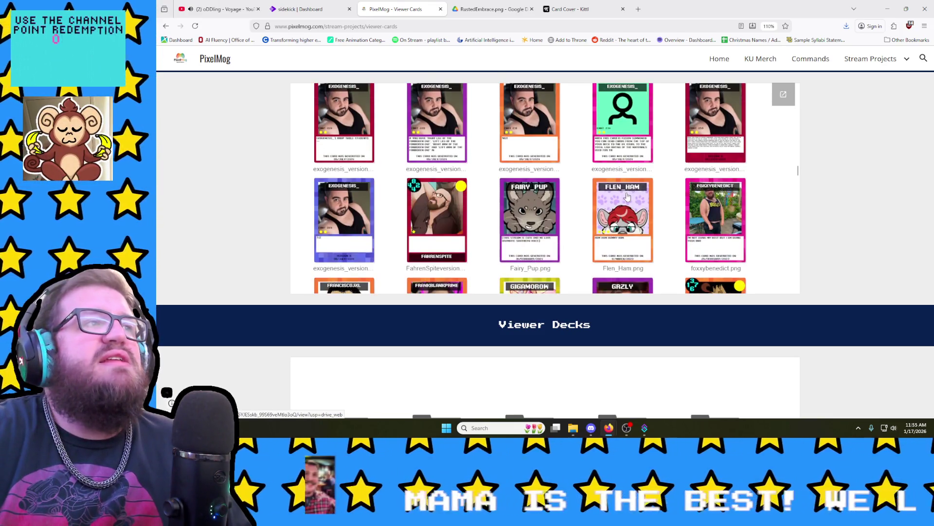
scroll(660, 194, "up", 2)
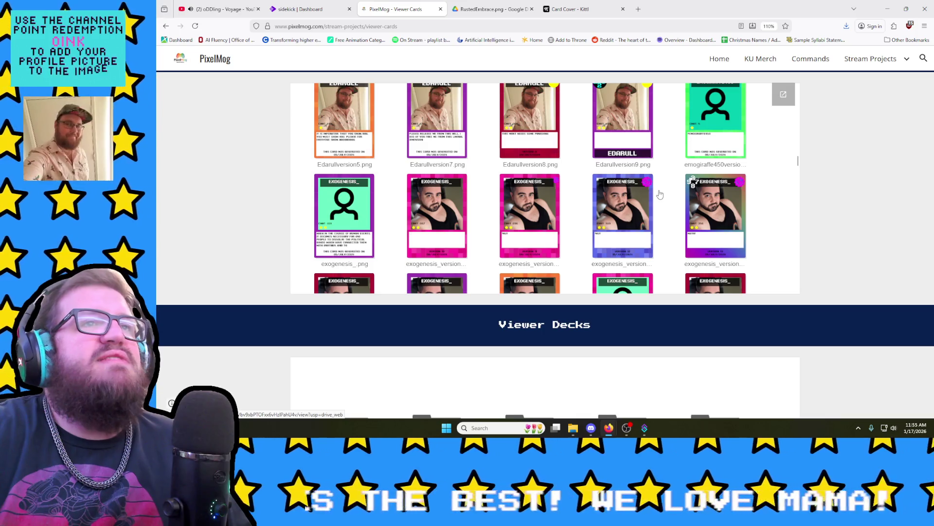
scroll(659, 194, "up", 3)
scroll(659, 194, "up", 3)
scroll(650, 199, "up", 3)
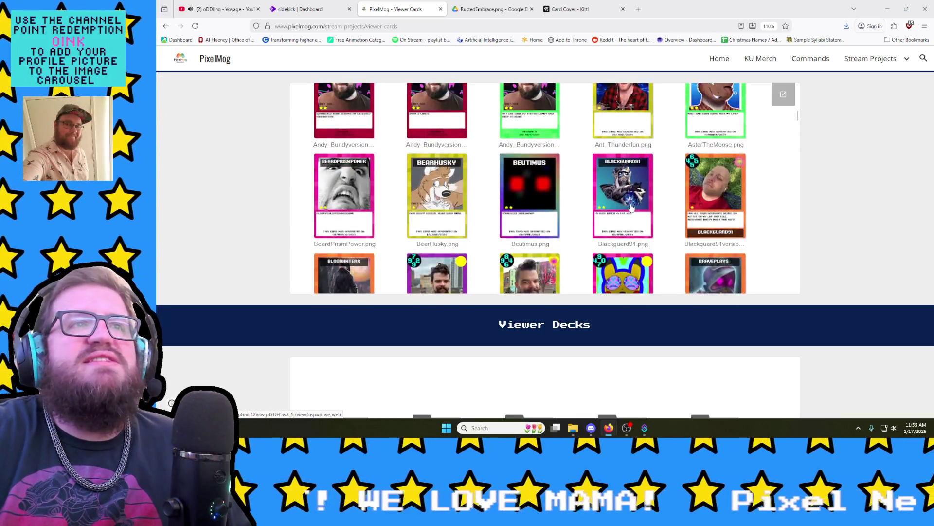
scroll(638, 204, "up", 3)
scroll(647, 193, "up", 3)
scroll(660, 181, "up", 2)
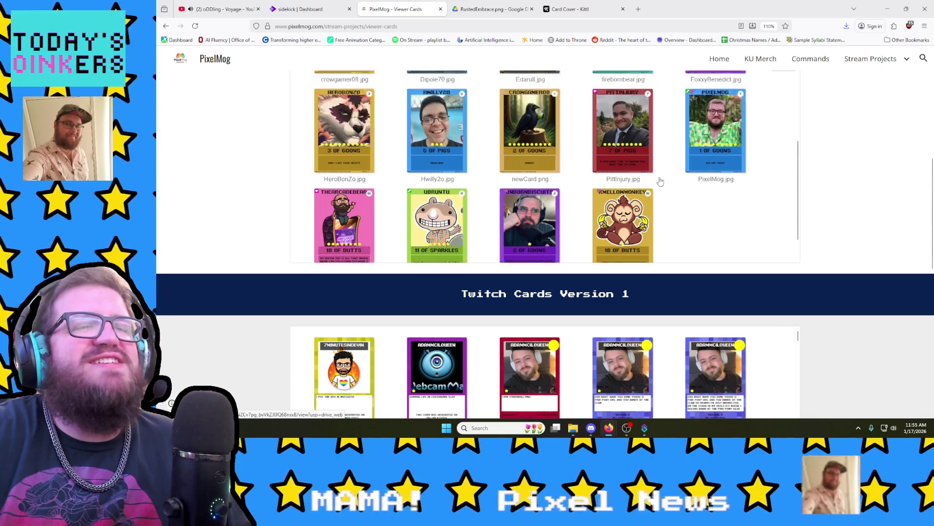
scroll(659, 181, "up", 2)
scroll(741, 284, "up", 2)
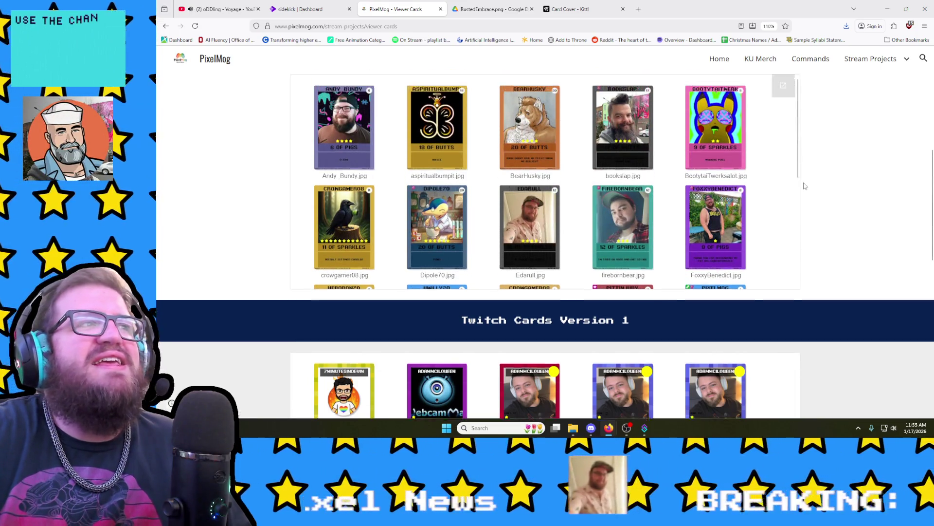
scroll(447, 252, "down", 1)
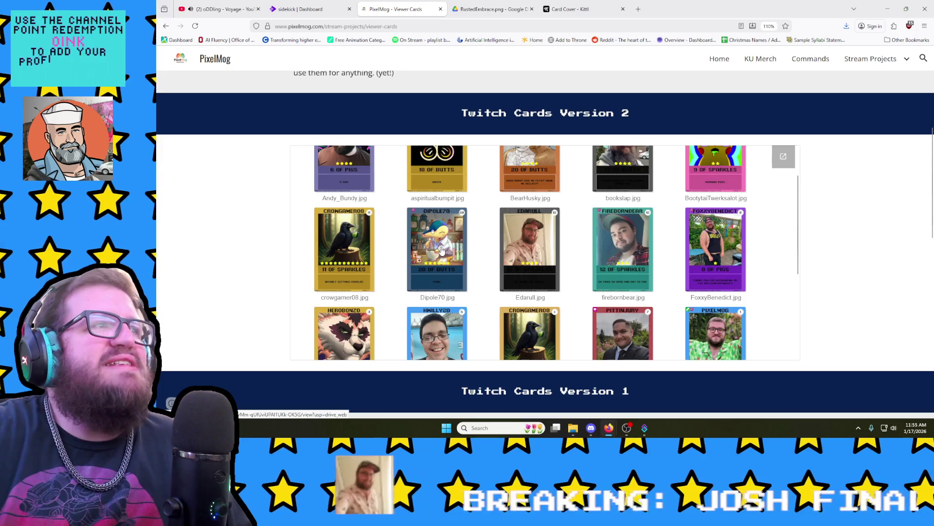
Step: View the Dipole70 and UnbornBiscuits cards full-size in Drive, closing each, then open the firebornbear card
left_click(446, 253)
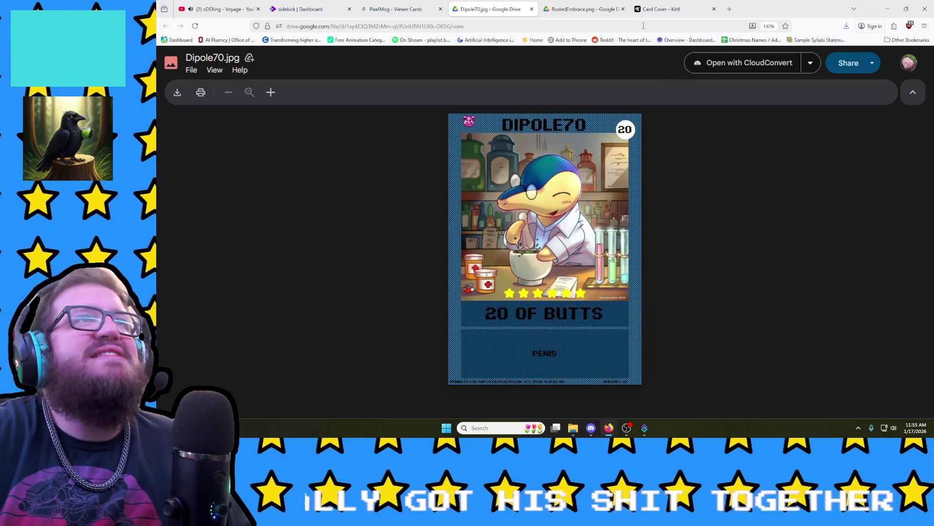
left_click(531, 9)
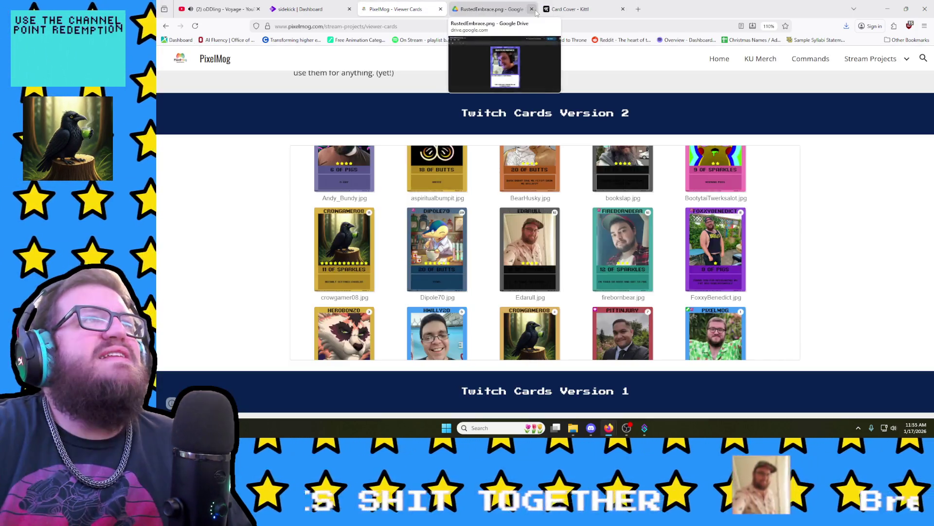
left_click(532, 9)
scroll(623, 272, "down", 1)
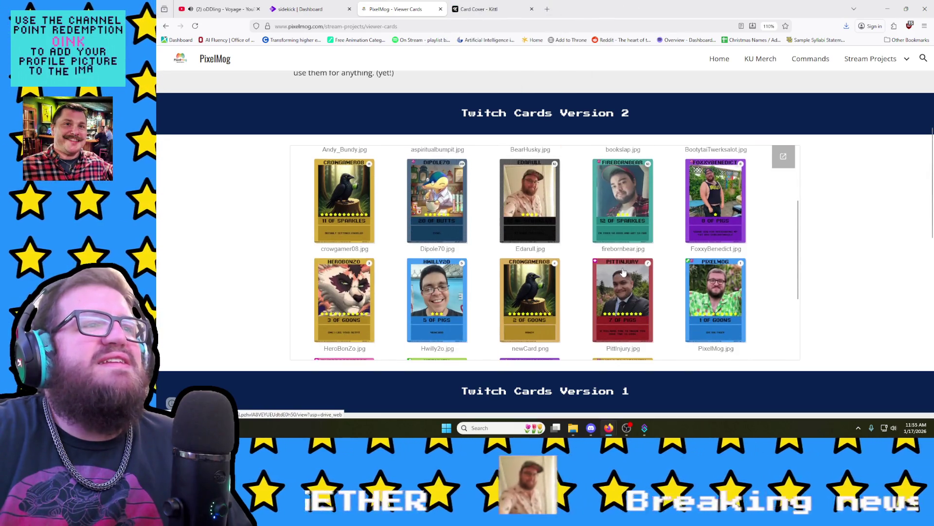
scroll(623, 272, "down", 1)
scroll(623, 271, "down", 1)
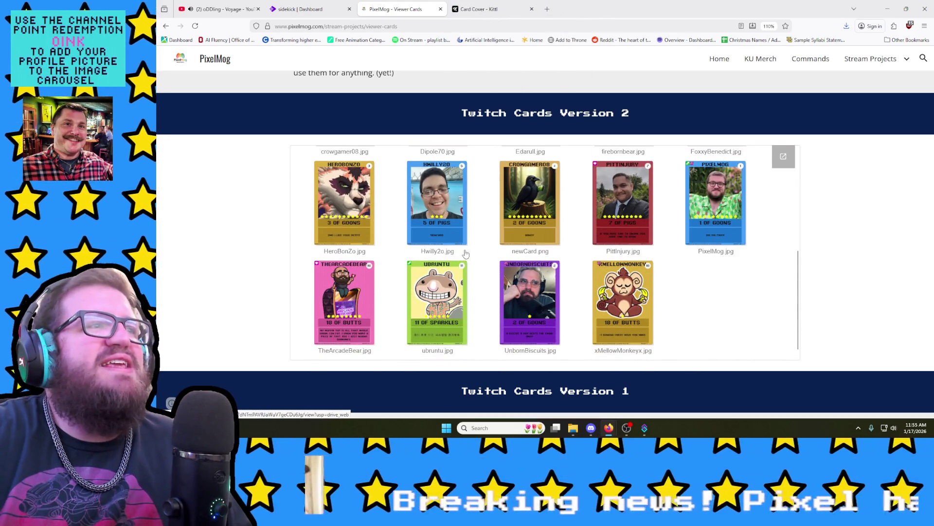
left_click(536, 298)
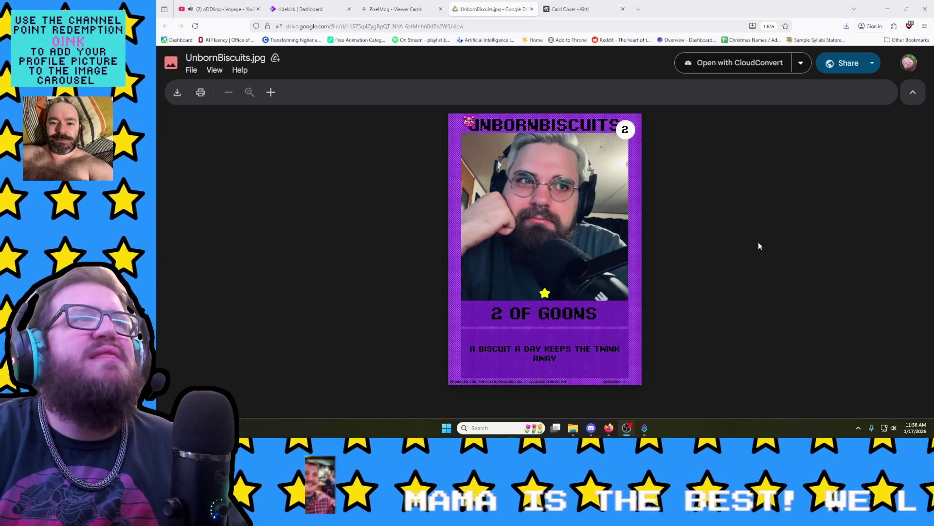
left_click(532, 8)
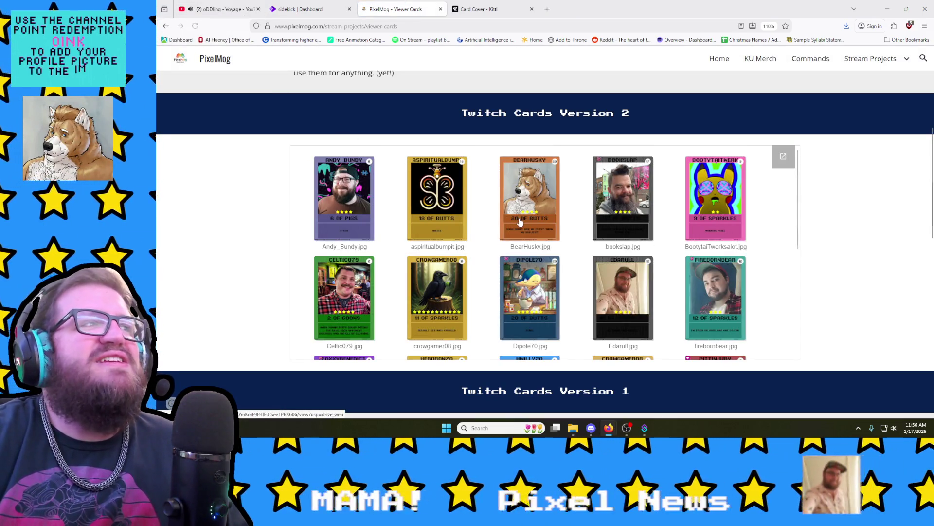
scroll(520, 223, "down", 1)
left_click(359, 254)
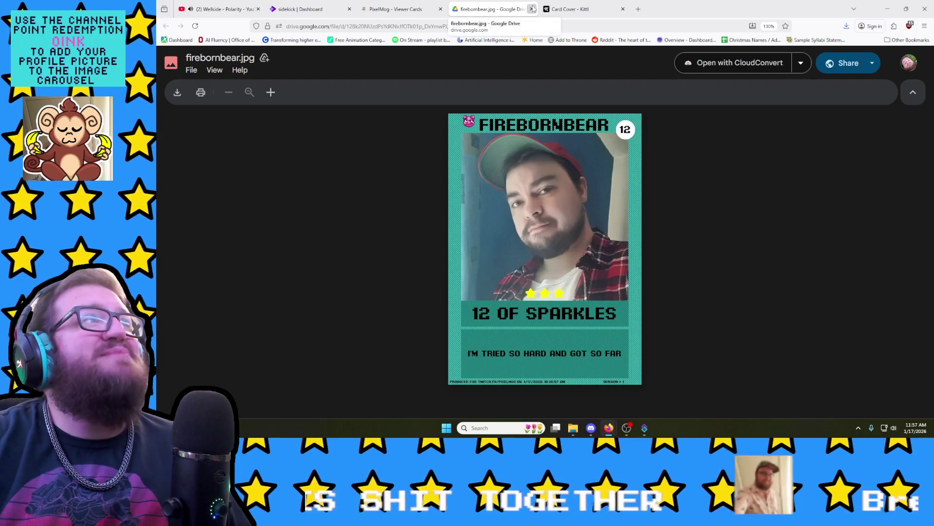
Step: Close the firebornbear preview, view the PixelMog and ubruntu cards, then close all Drive card tabs
left_click(532, 9)
scroll(620, 244, "down", 2)
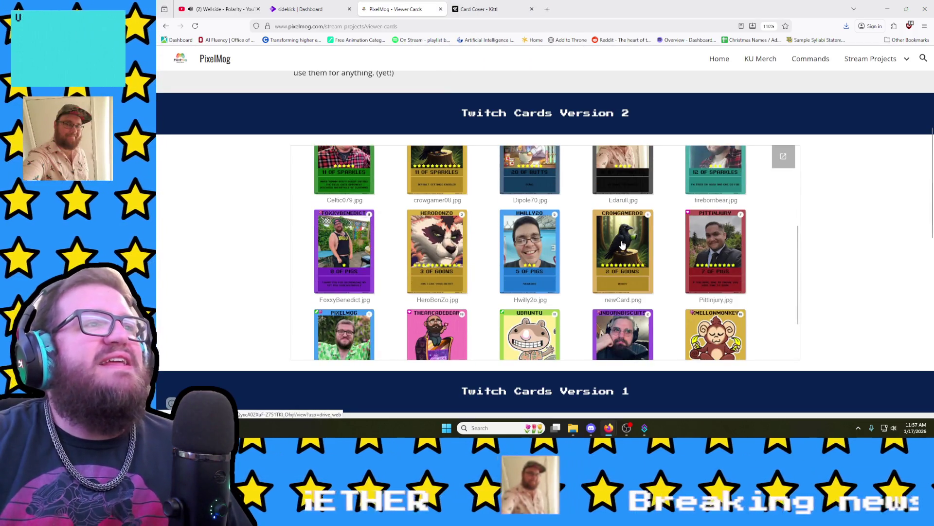
scroll(621, 245, "down", 1)
left_click(530, 300)
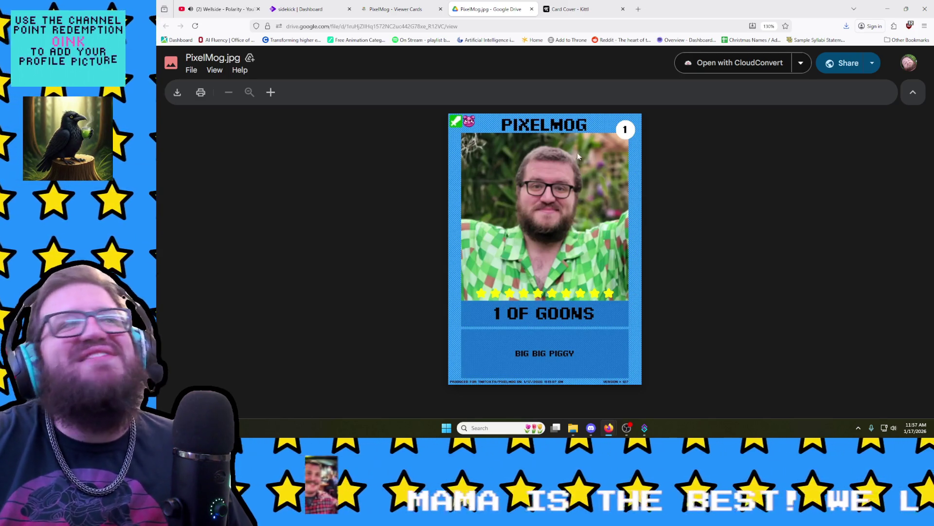
left_click(439, 5)
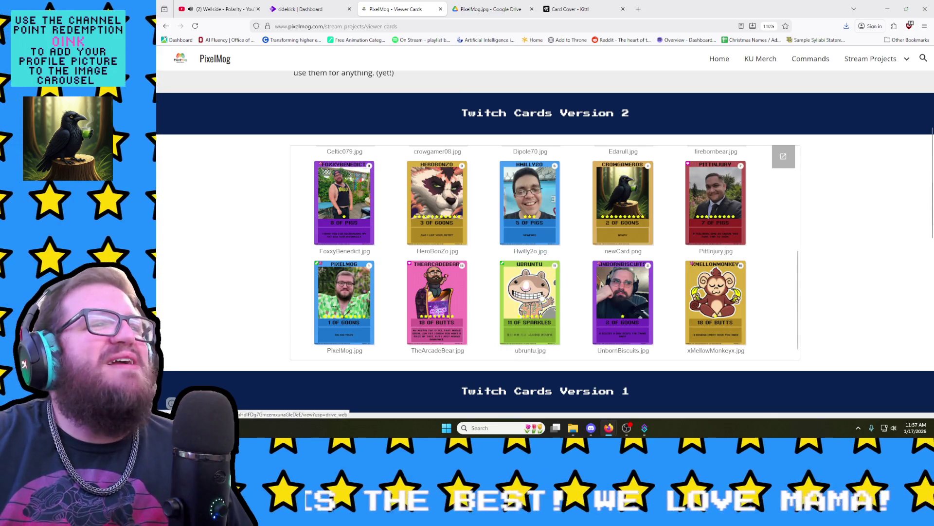
left_click(541, 296)
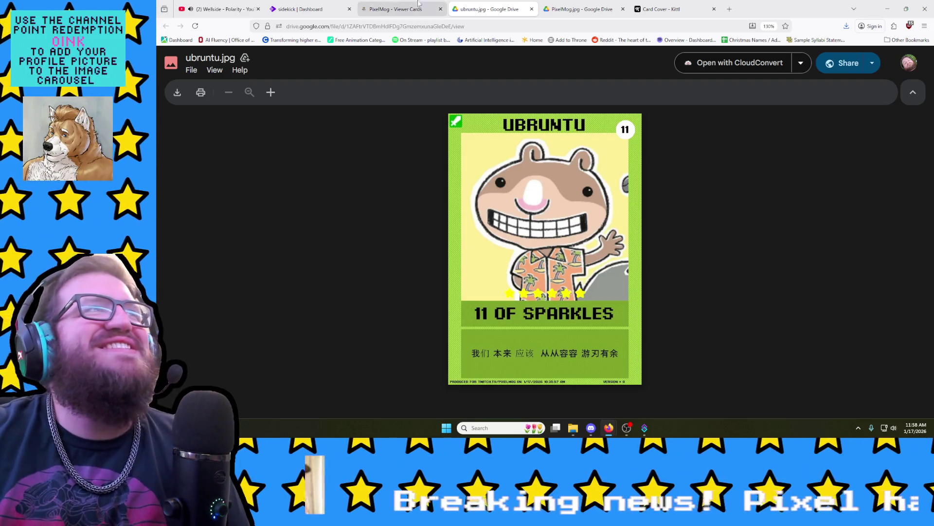
left_click(532, 10)
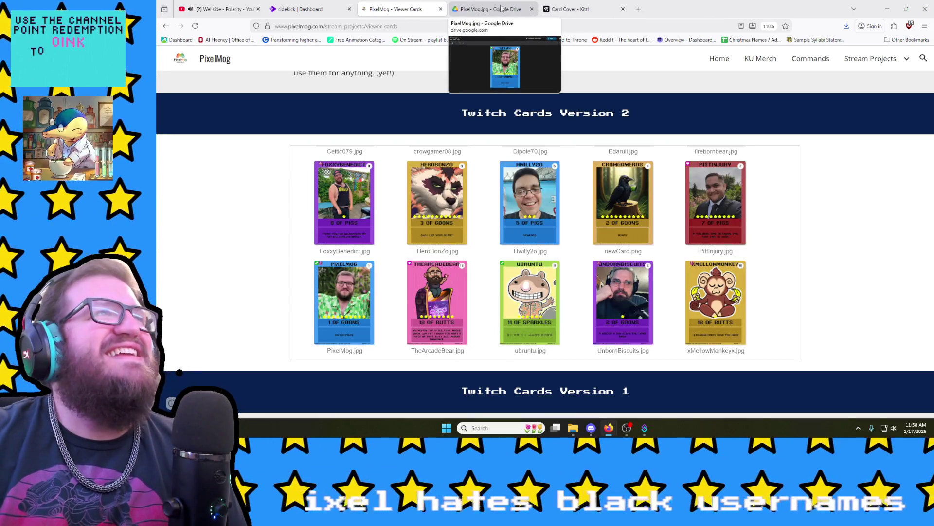
middle_click(514, 6)
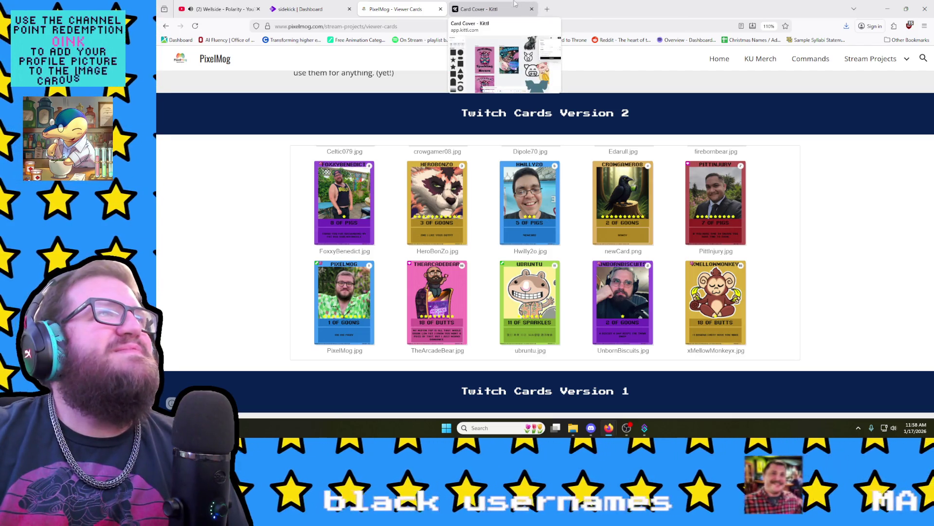
Step: Review the Card Cover design in Kittl and close its tab
left_click(497, 9)
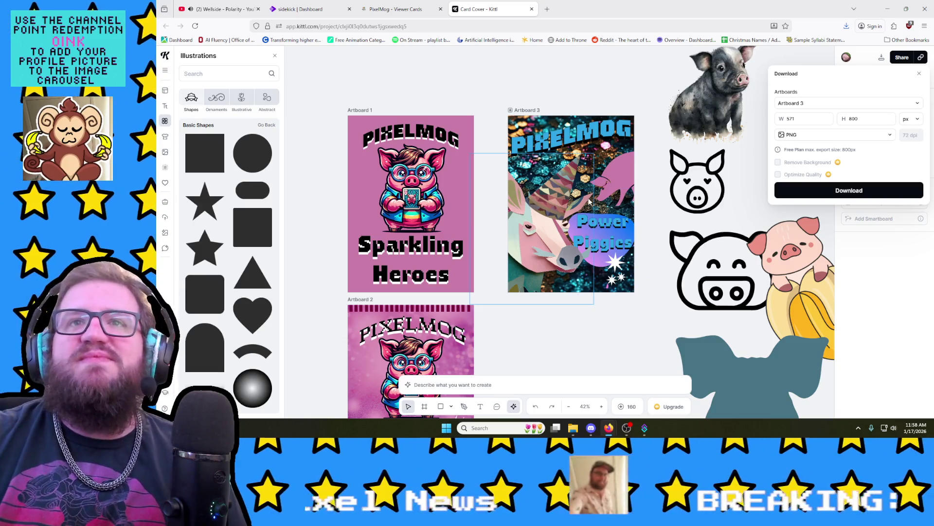
left_click(532, 9)
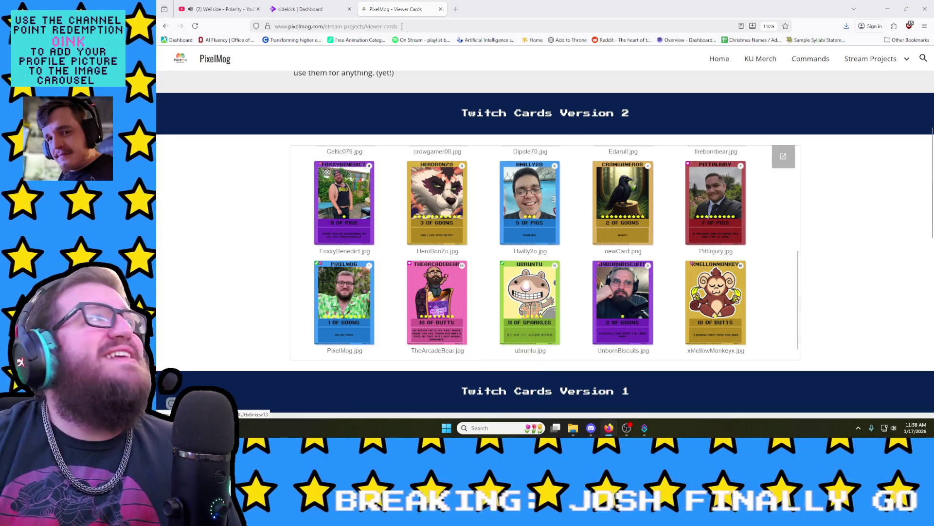
mouse_move(609, 428)
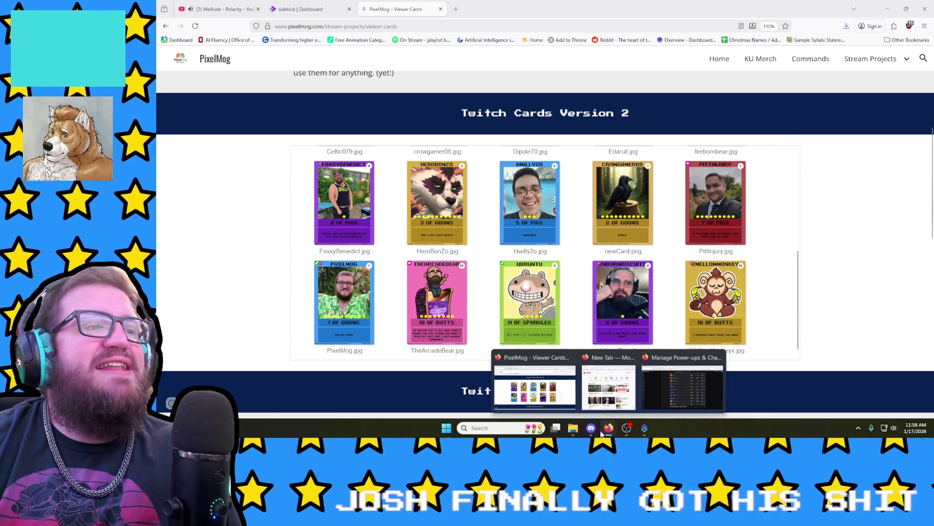
Step: Browse the Kenney site sections and filter the Assets listing to Audio packs only
left_click(683, 383)
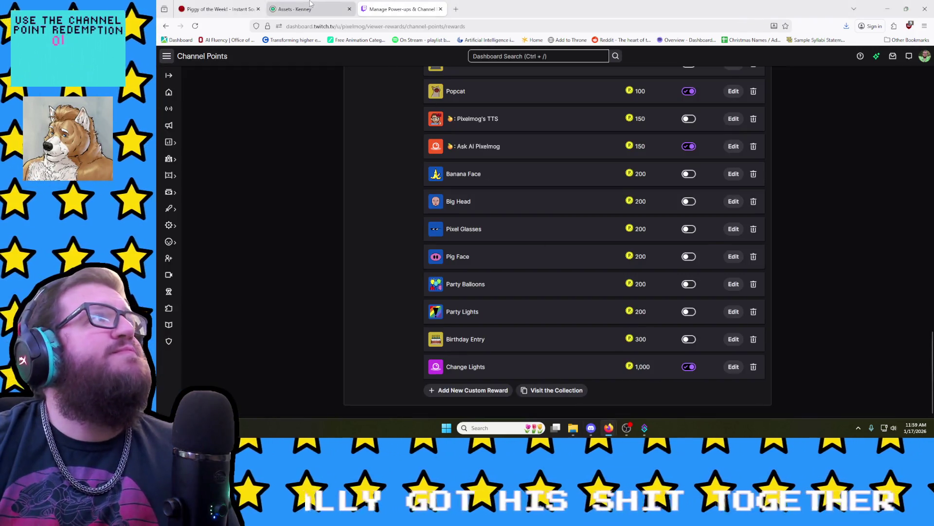
left_click(311, 7)
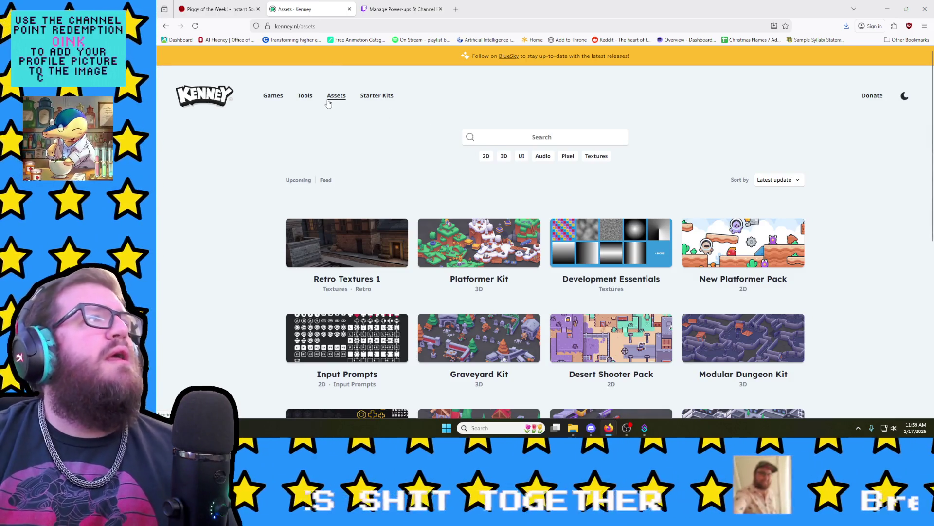
left_click(330, 102)
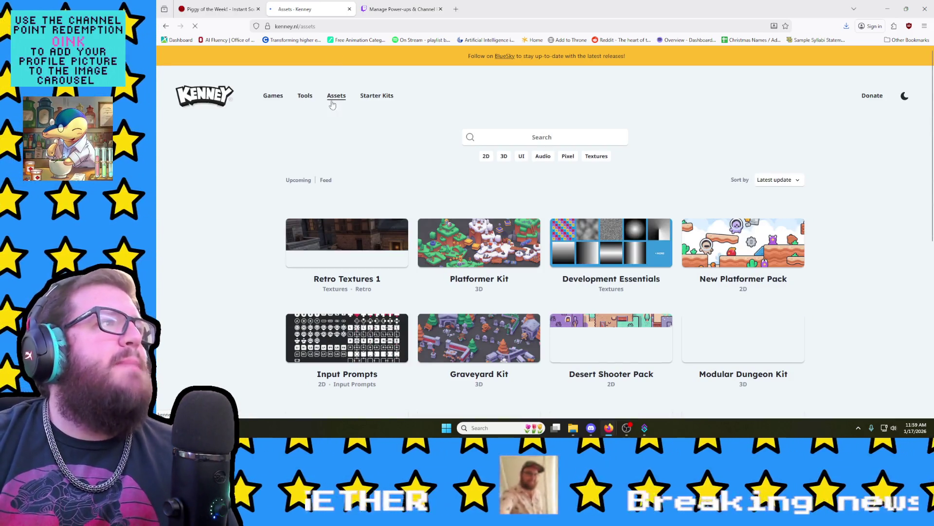
left_click(306, 95)
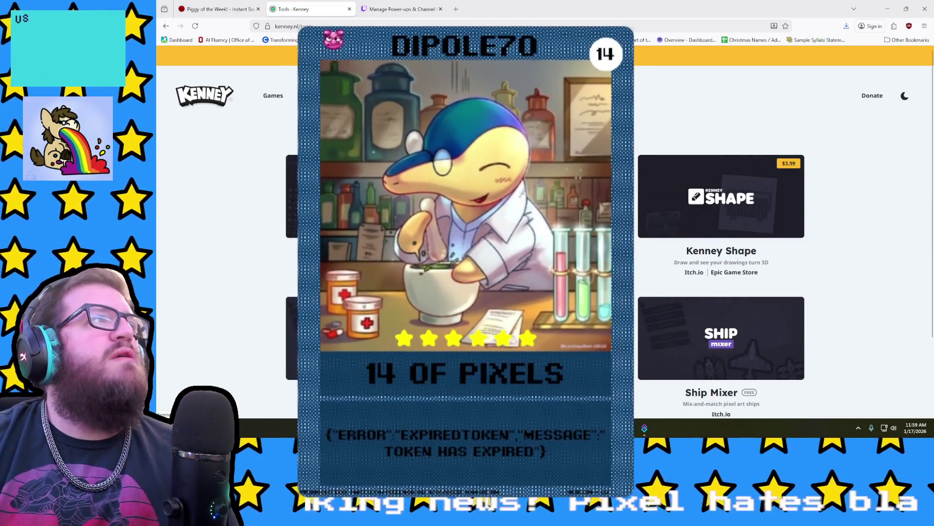
left_click(273, 96)
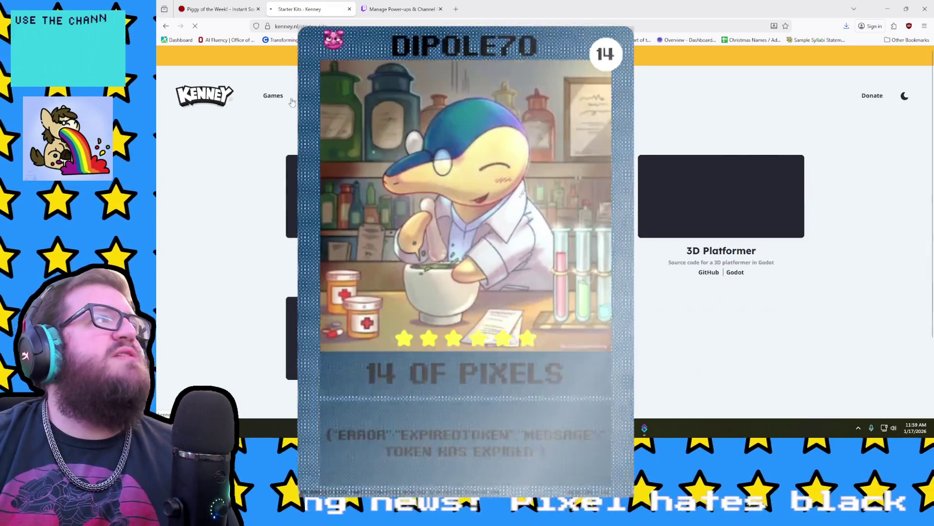
left_click(340, 95)
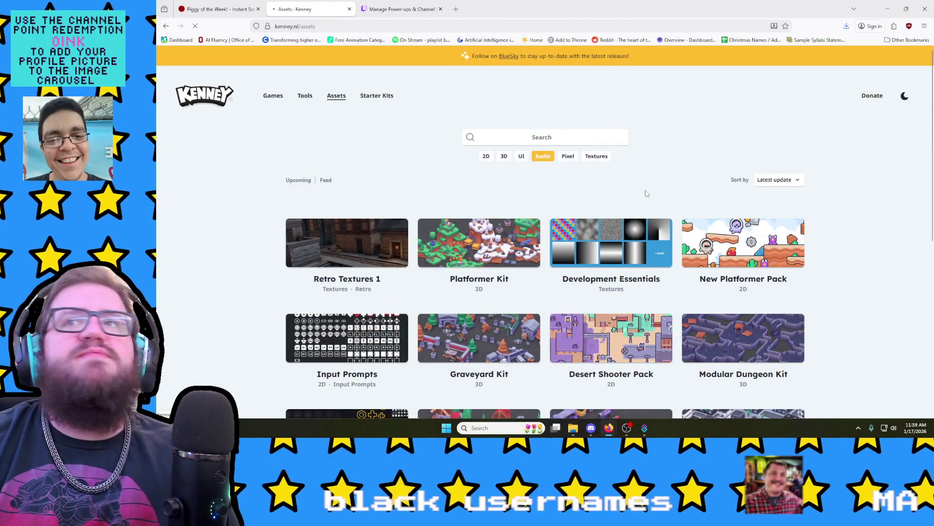
left_click(542, 156)
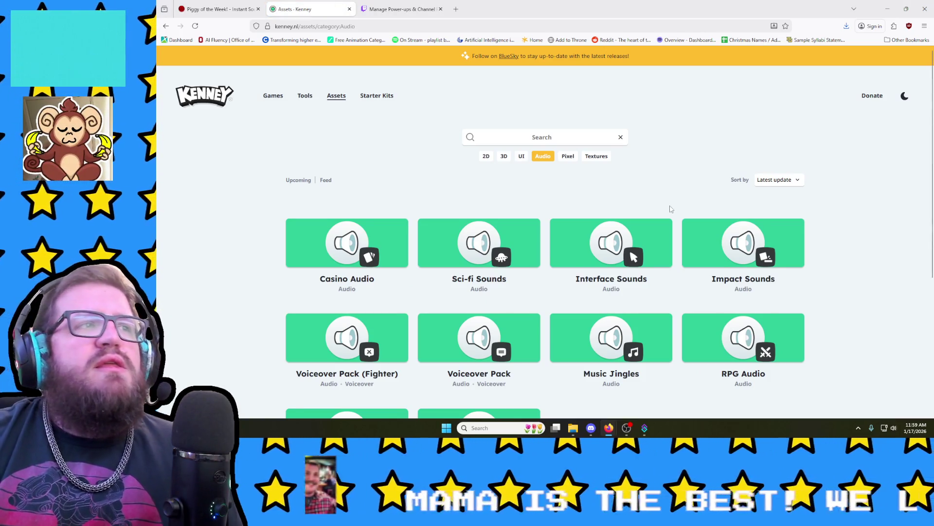
scroll(671, 209, "down", 1)
scroll(670, 210, "down", 1)
scroll(671, 210, "down", 1)
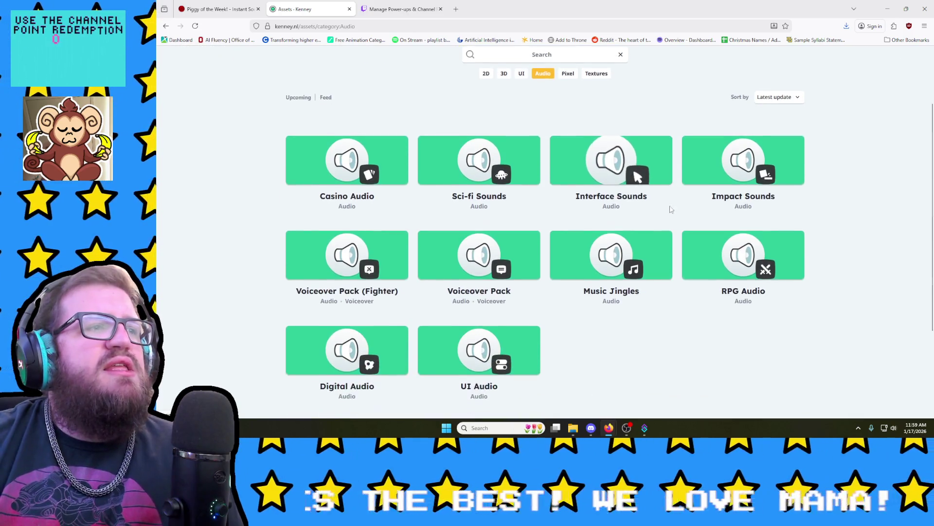
scroll(657, 220, "down", 1)
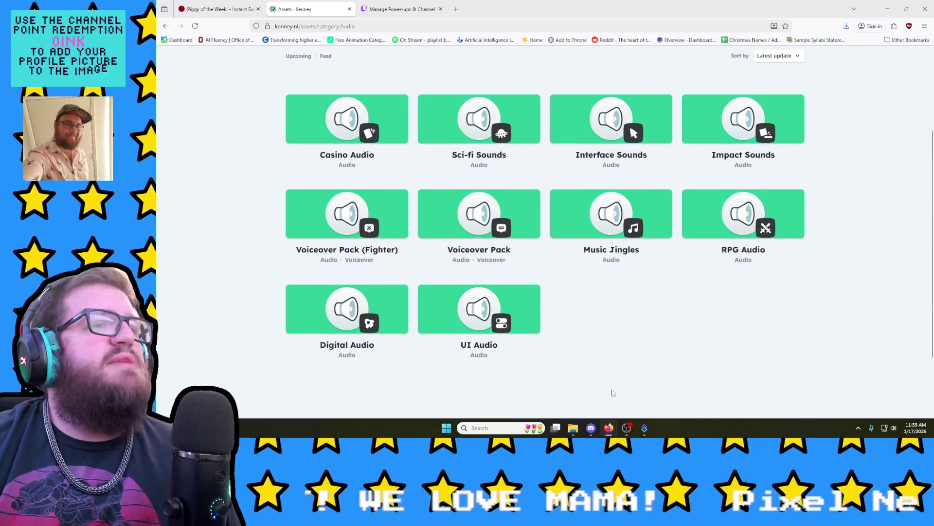
mouse_move(608, 427)
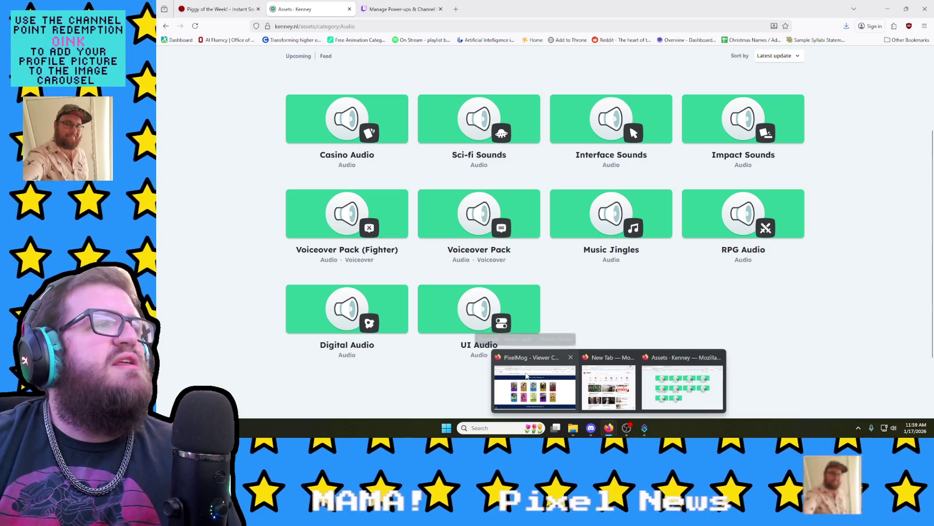
Step: Check the YouTube music tab, then open Kenney's Voiceover Pack (Fighter) page
left_click(535, 384)
left_click(219, 9)
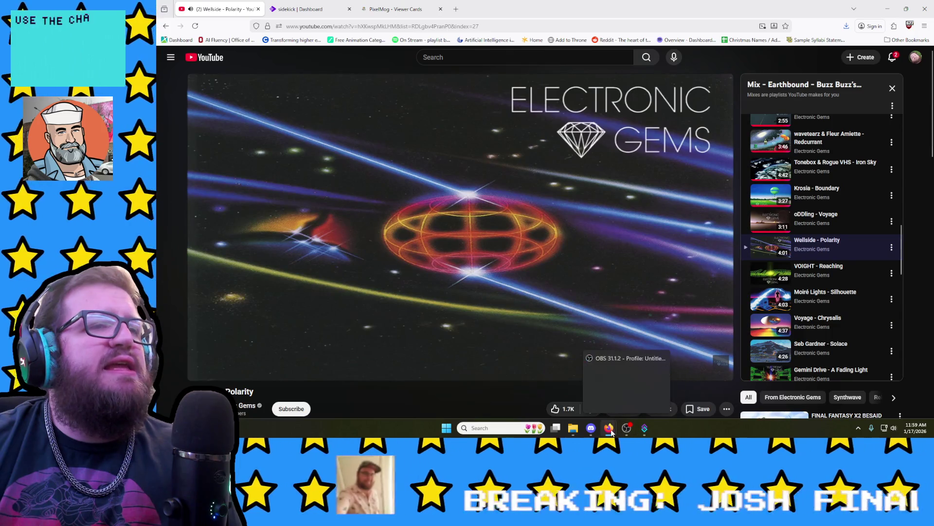
left_click(683, 380)
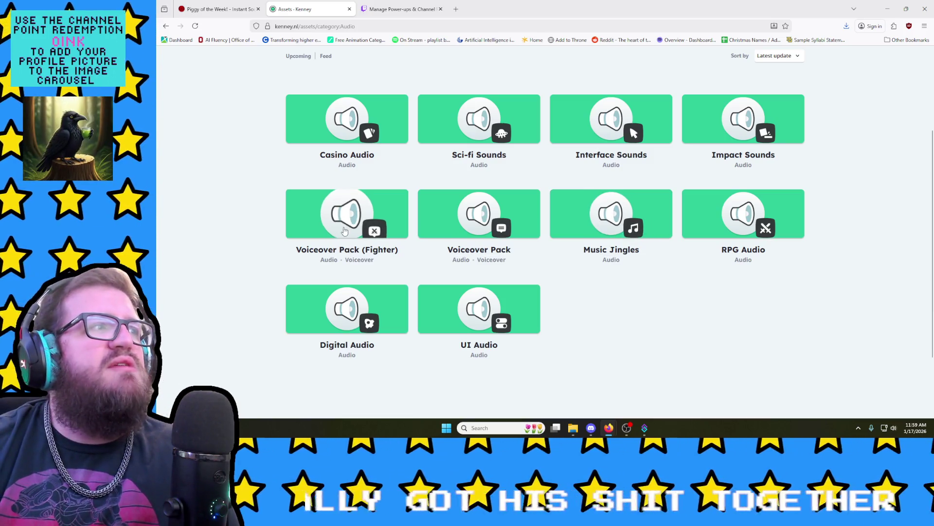
left_click(357, 211)
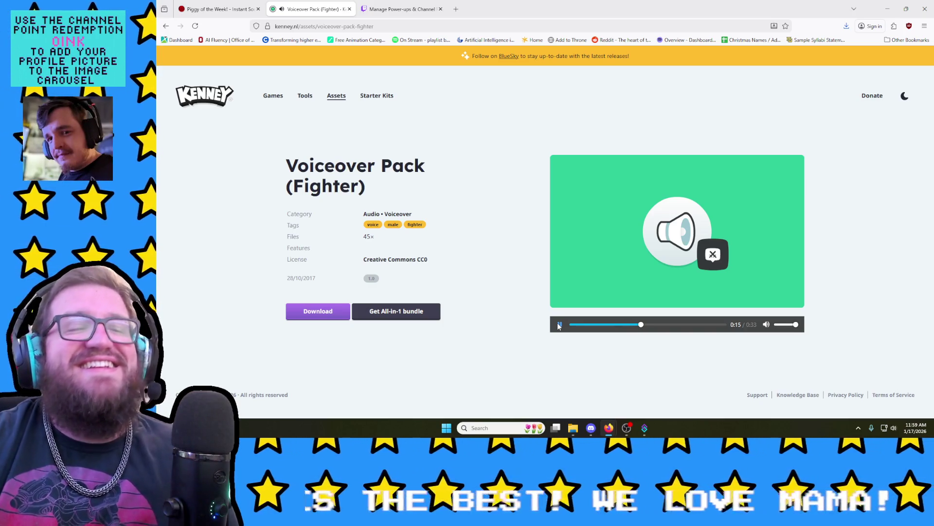
Step: Pause the voiceover sample, go back to the Audio grid, and open the Music Jingles pack
left_click(559, 326)
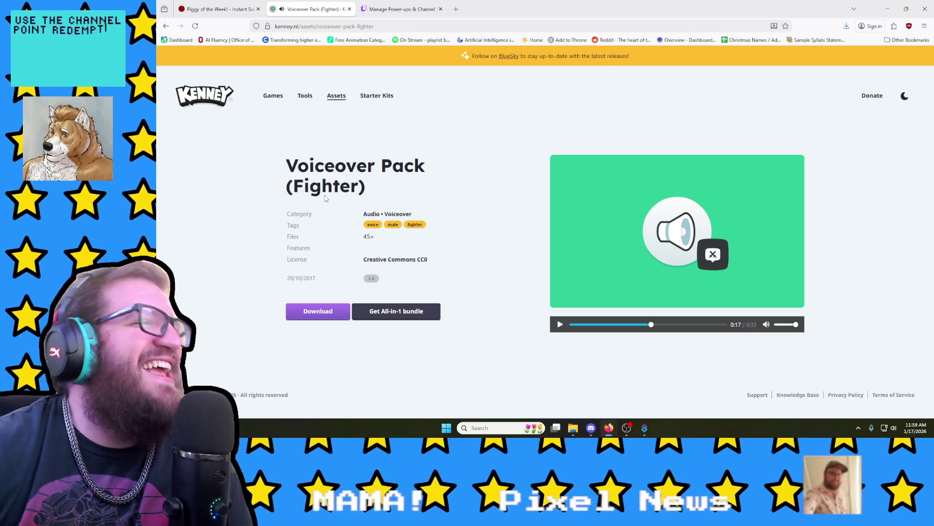
left_click(166, 26)
left_click(617, 210)
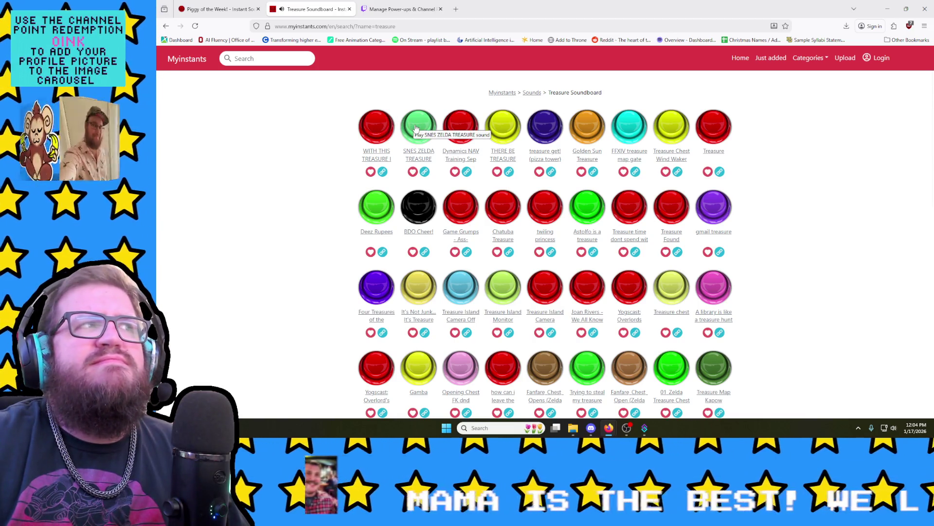
Step: Preview the SNES Zelda Treasure, Golden Sun Treasure and Treasure Chest Wind Waker sounds, lowering system volume
left_click(416, 129)
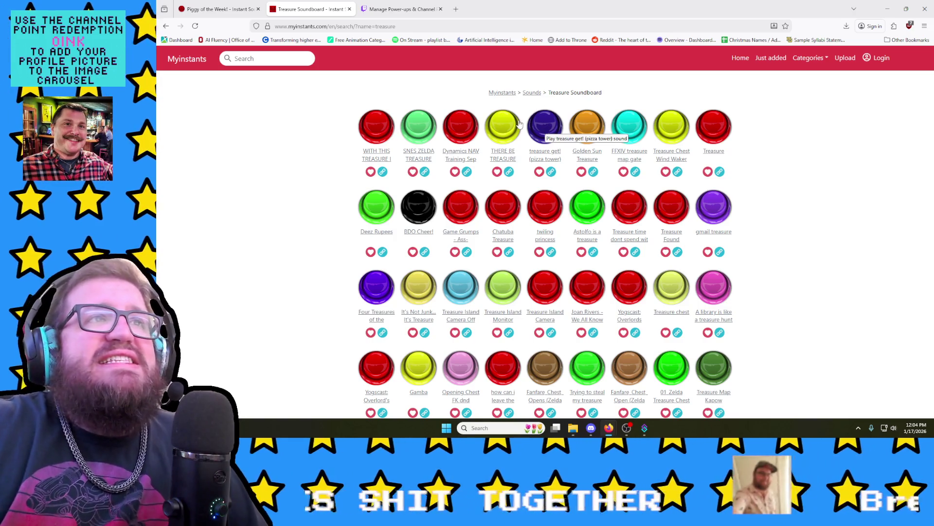
left_click(581, 130)
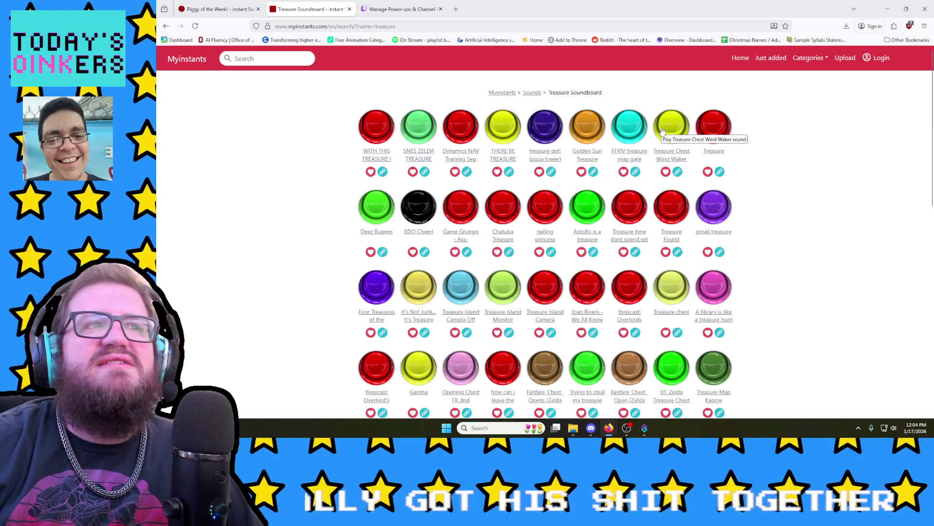
left_click(663, 130)
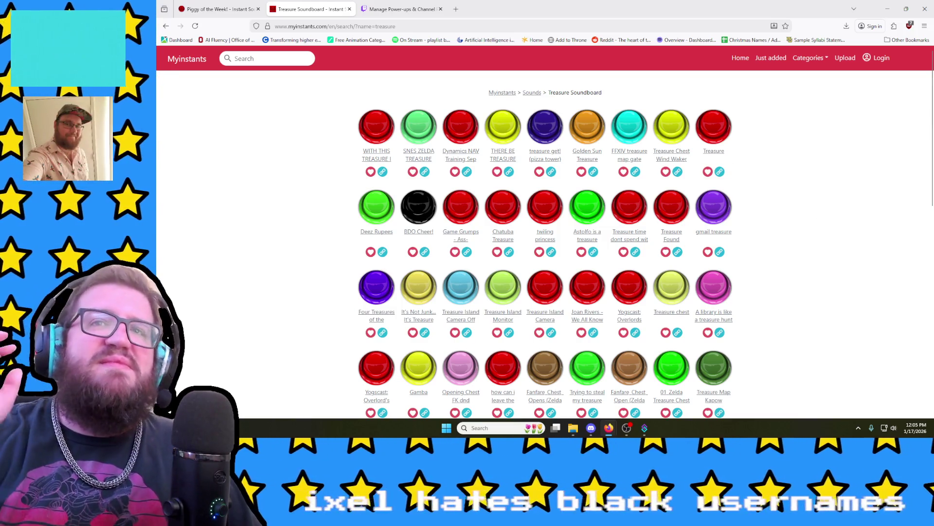
key("XF86AudioLowerVolume")
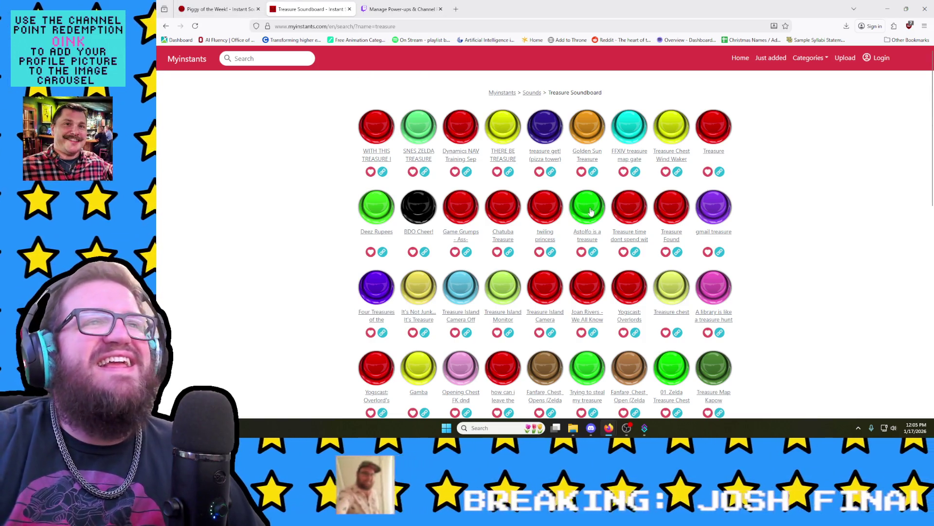
scroll(693, 237, "down", 2)
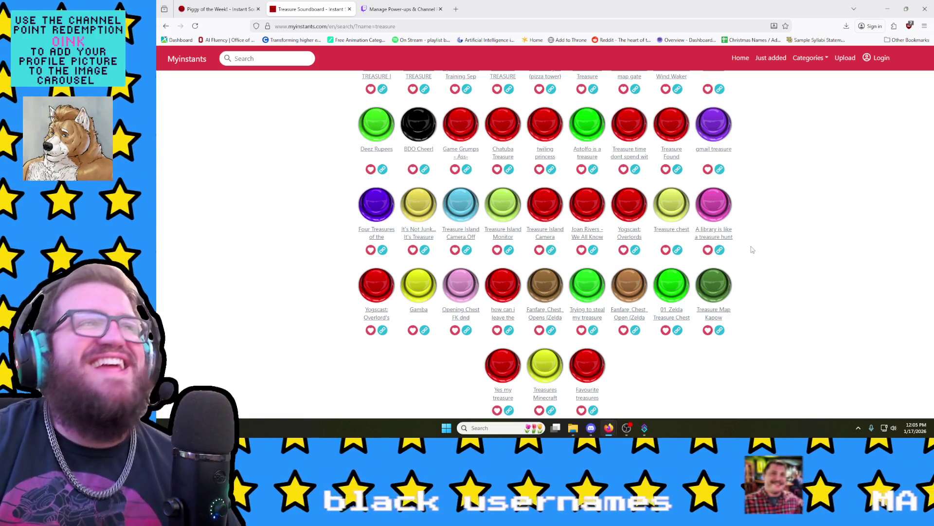
scroll(487, 206, "up", 1)
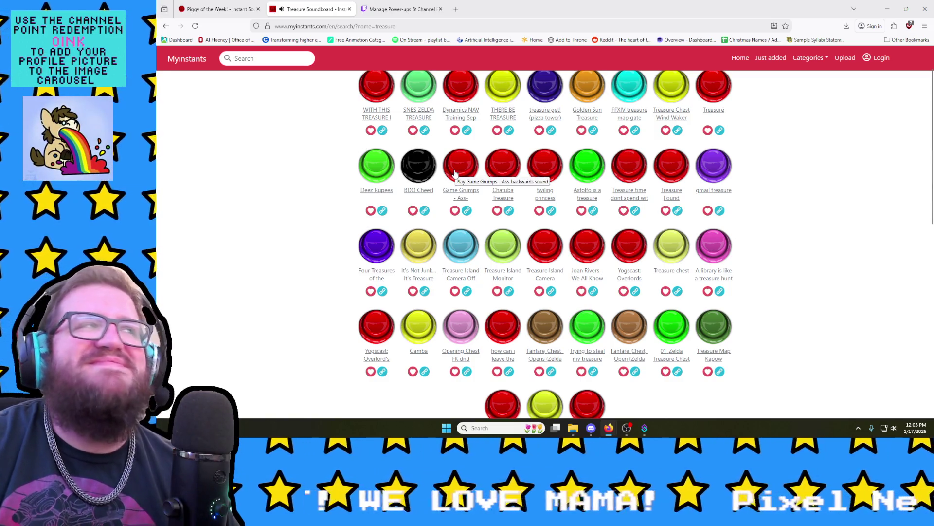
scroll(507, 232, "down", 1)
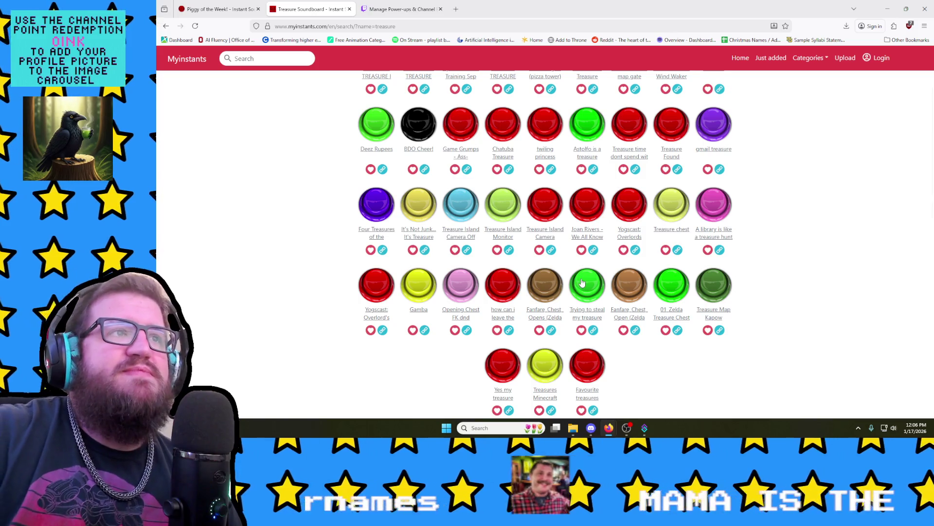
scroll(632, 328, "down", 1)
scroll(636, 329, "down", 3)
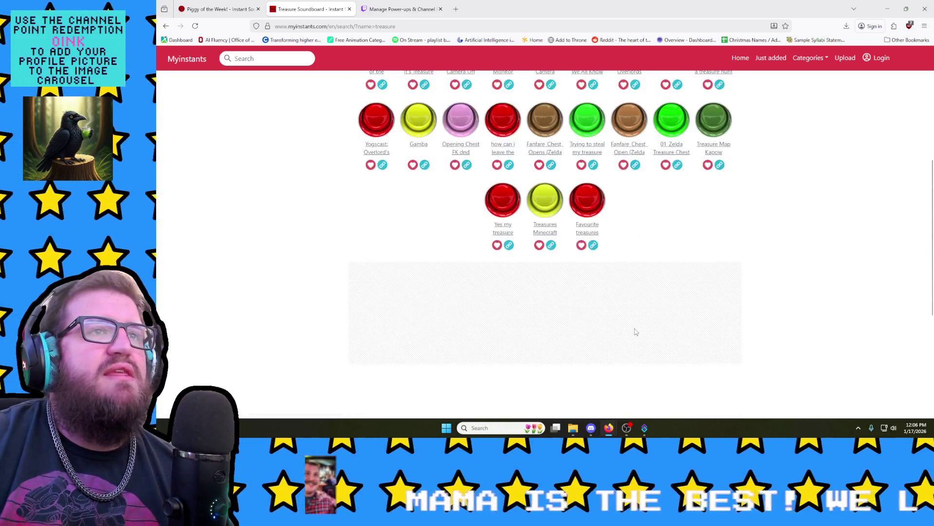
scroll(636, 329, "up", 3)
scroll(636, 330, "up", 2)
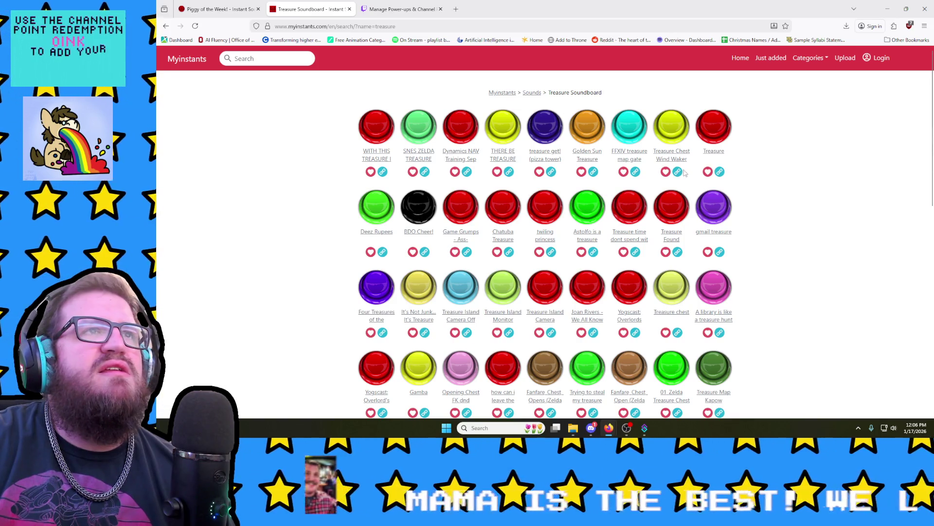
Step: Play the FFXIV treasure map gate and Wind Waker chest sounds, then bring up link options for Wind Waker
left_click(621, 132)
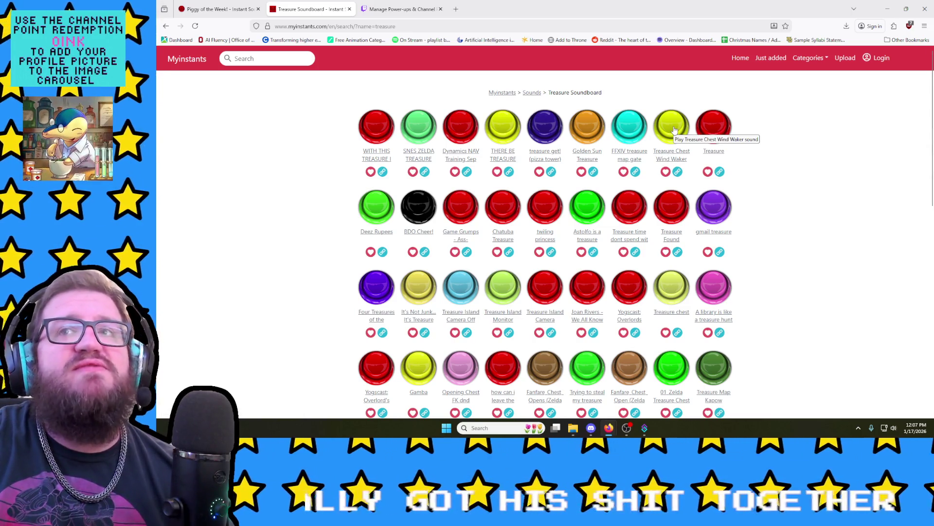
left_click(674, 130)
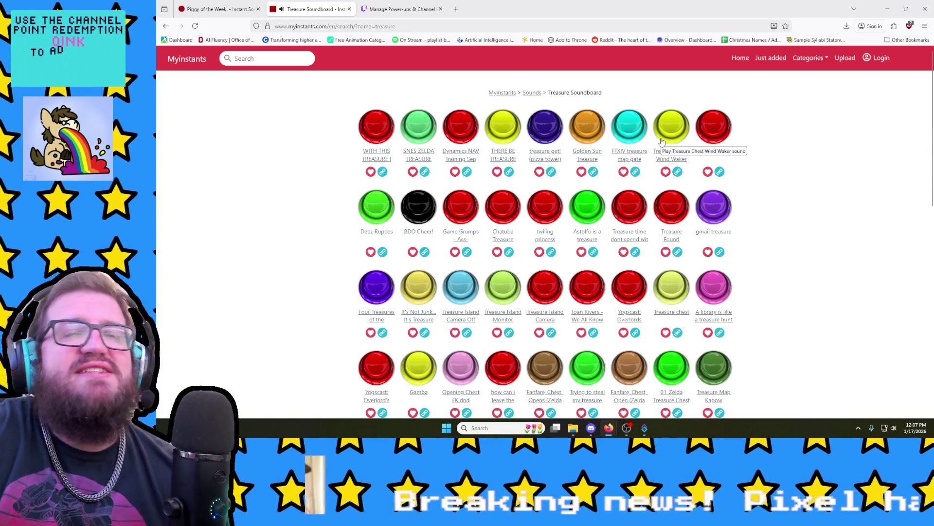
right_click(686, 156)
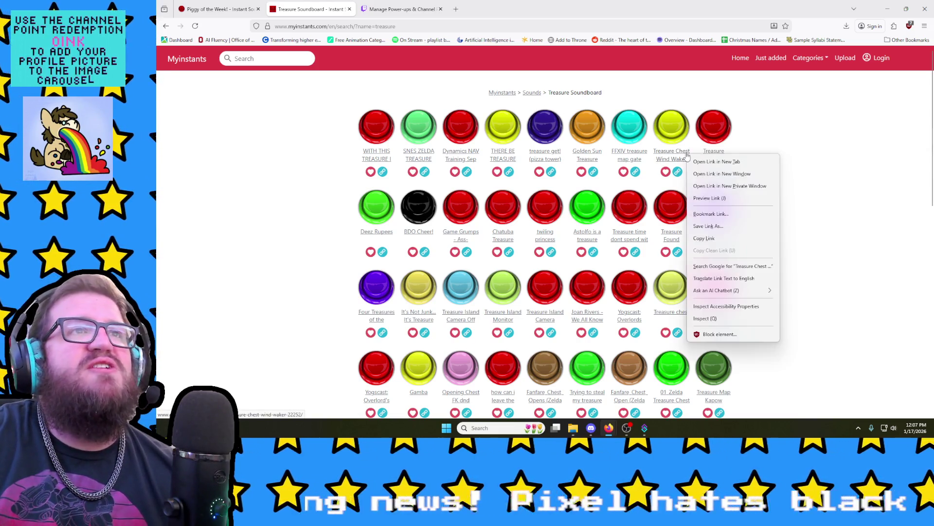
Step: Open the Wind Waker sound in a new tab placed second, play Piggy of the Week, and return to the Treasure results search box
left_click(717, 161)
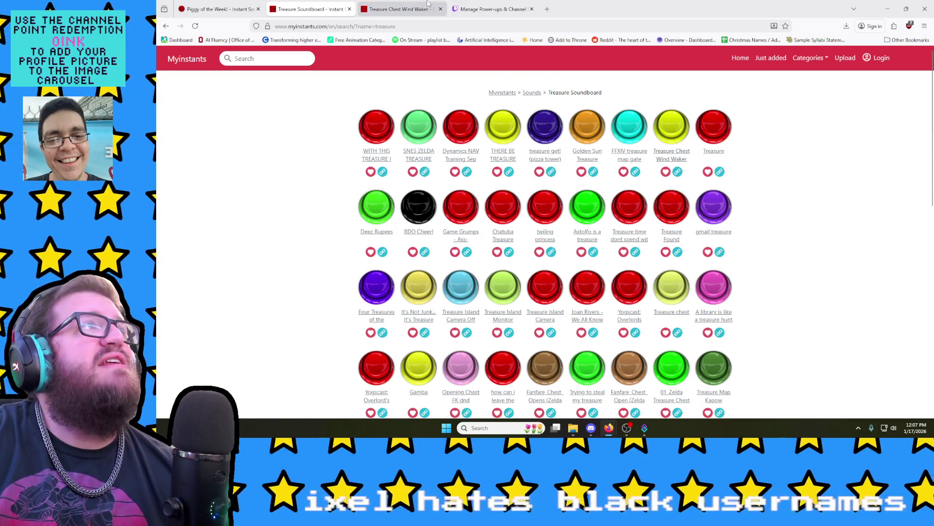
left_click_drag(428, 4, 337, 4)
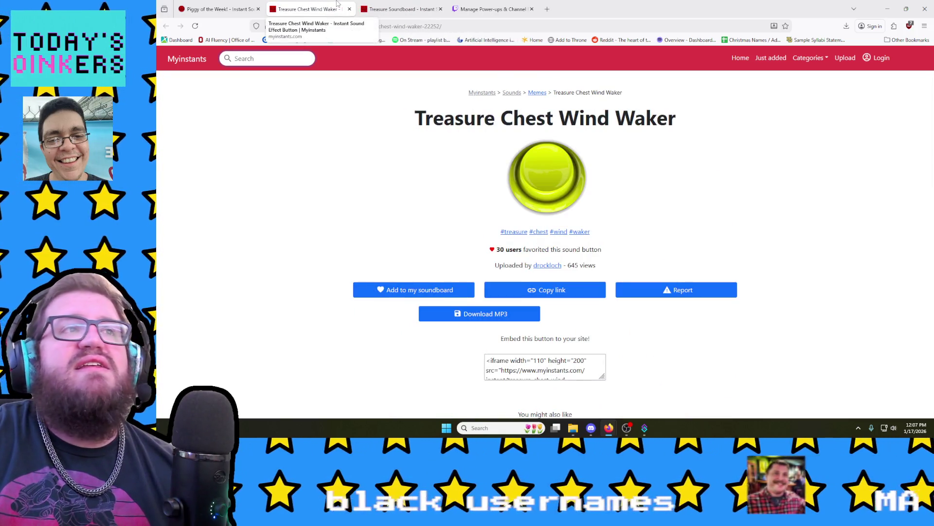
left_click(216, 9)
left_click(541, 174)
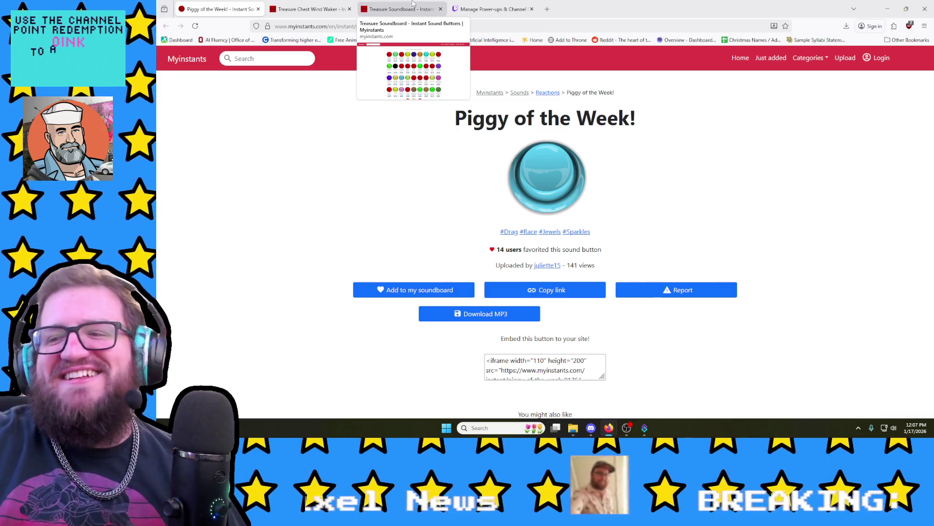
left_click(412, 6)
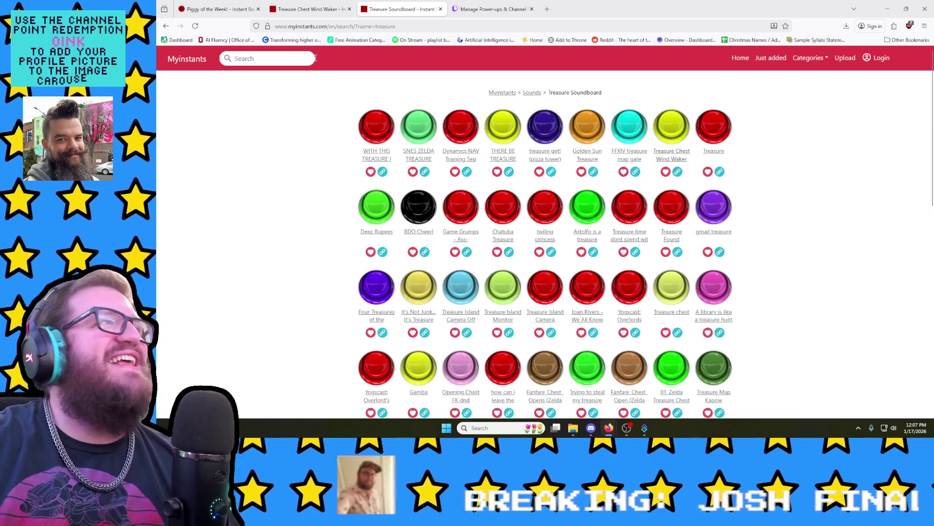
left_click(304, 60)
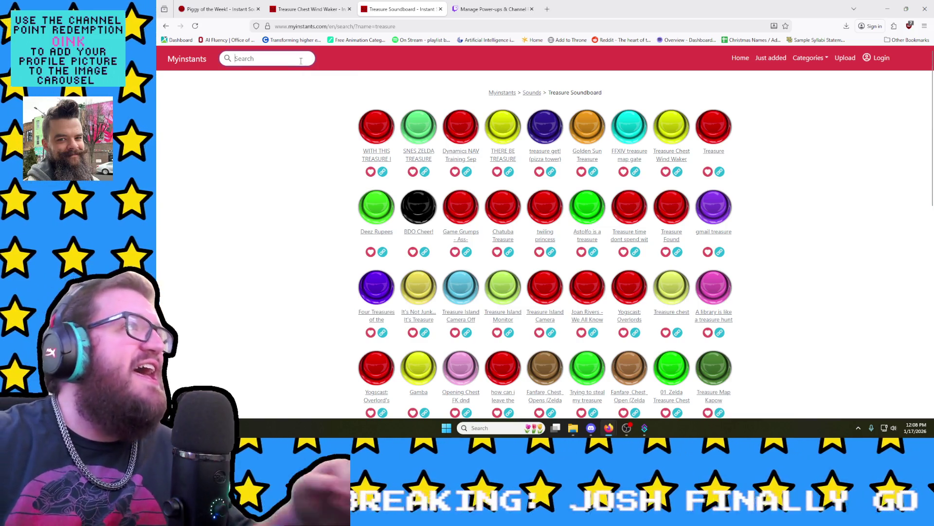
type("horn")
Step: Search Myinstants for 'horn', check the Piggy tab, and play the clown horn short sound
key("Return")
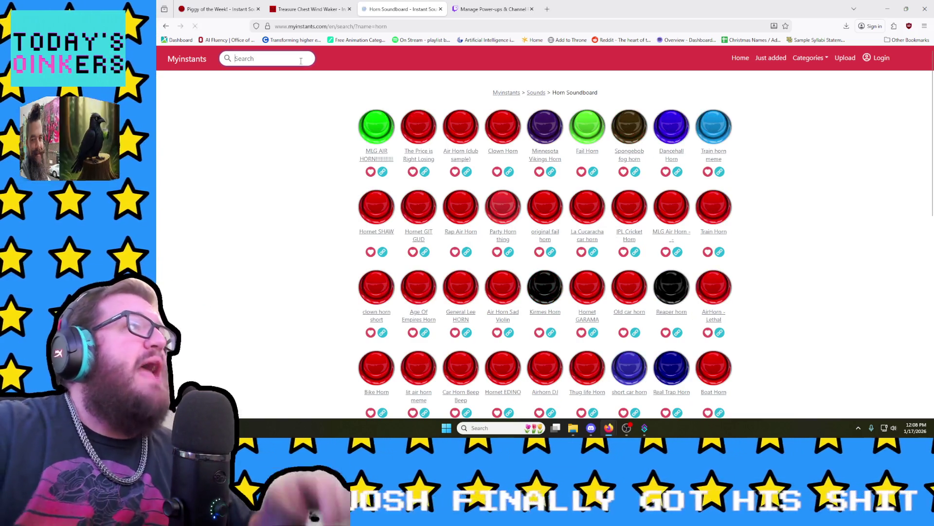
left_click(246, 5)
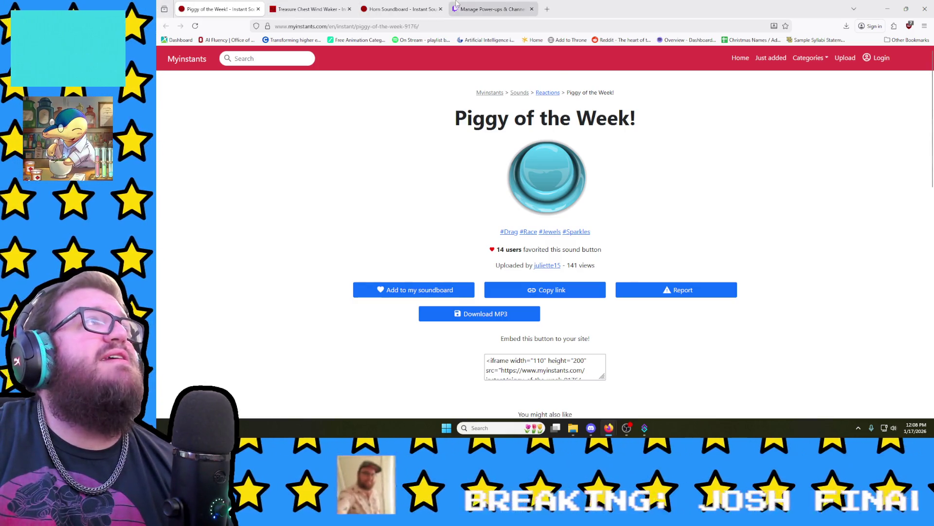
left_click(401, 9)
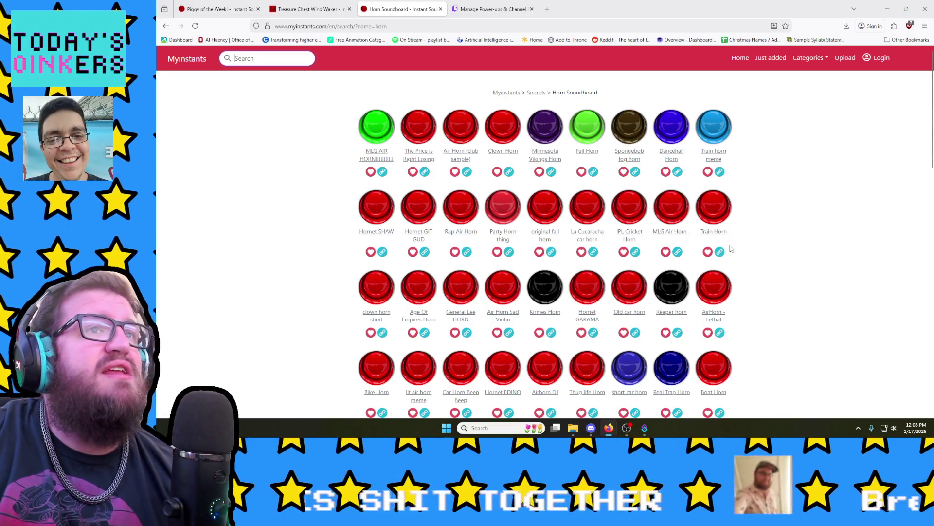
left_click(380, 287)
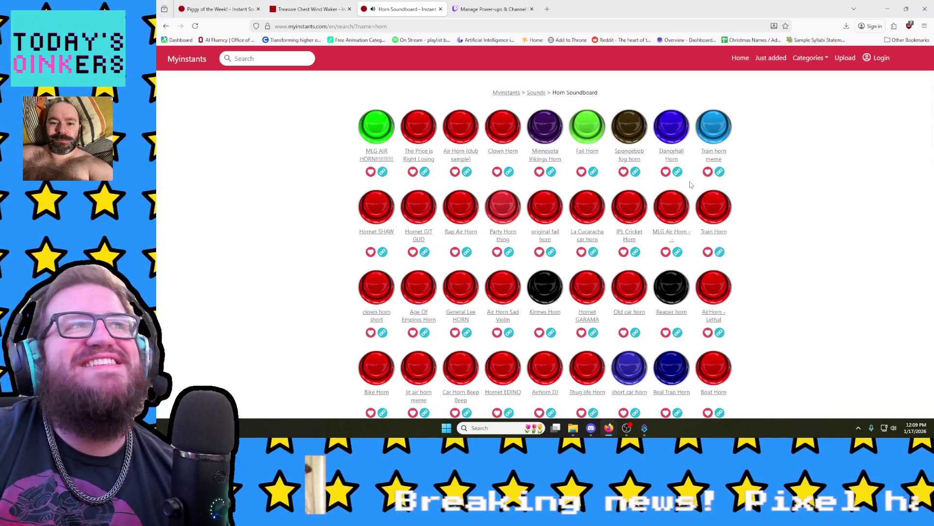
scroll(637, 125, "down", 4)
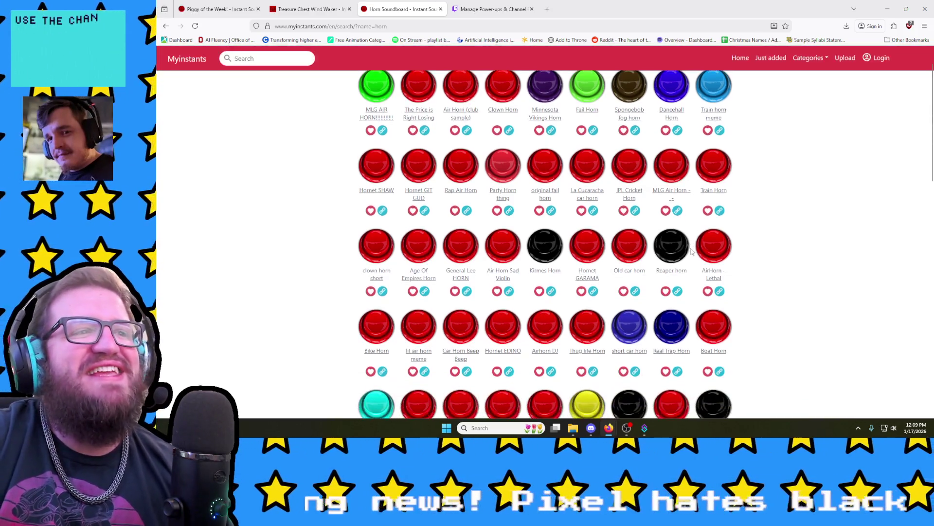
scroll(691, 252, "down", 1)
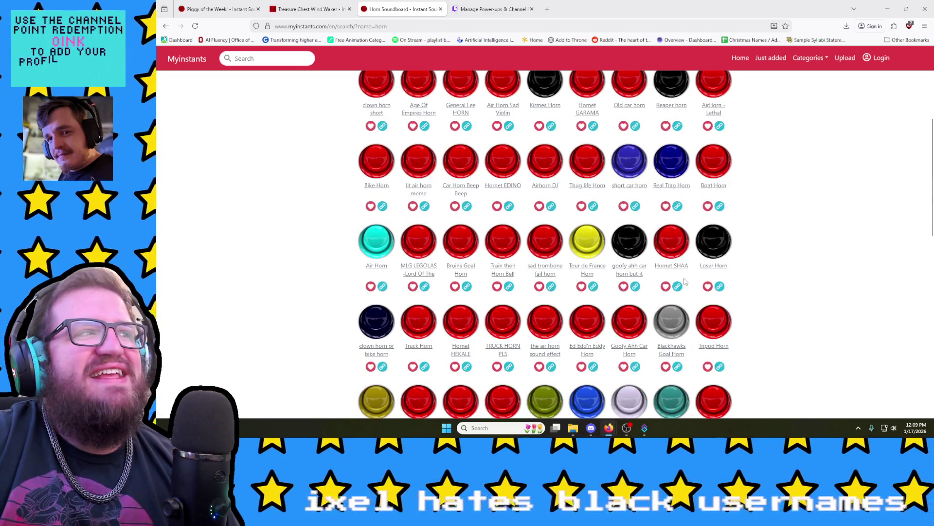
scroll(685, 280, "up", 5)
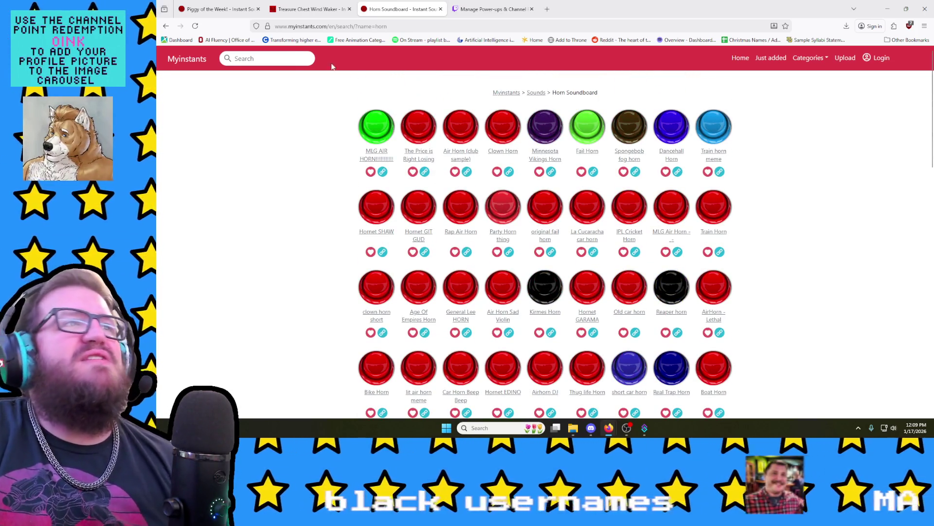
Step: Search for 'success' to bring up the Success Soundboard and ready the search box again
left_click(279, 57)
type("succe")
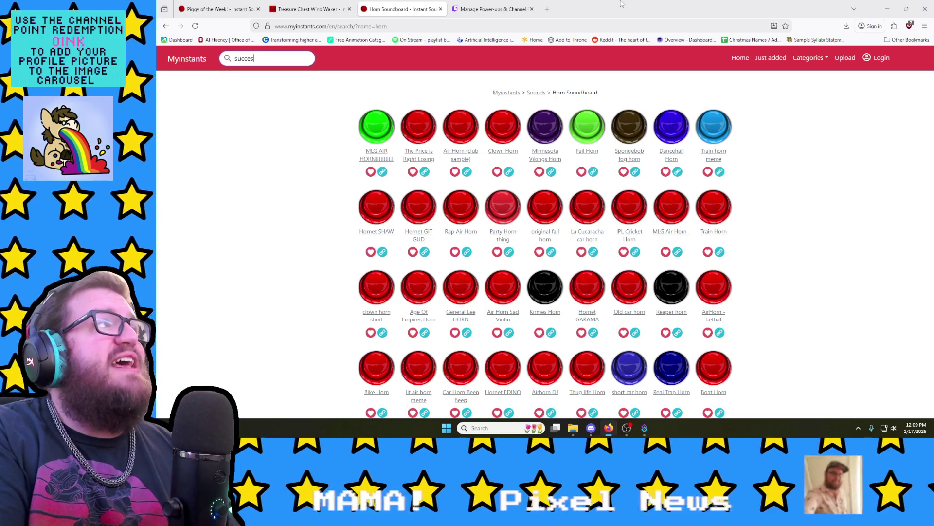
type("s")
key("Return")
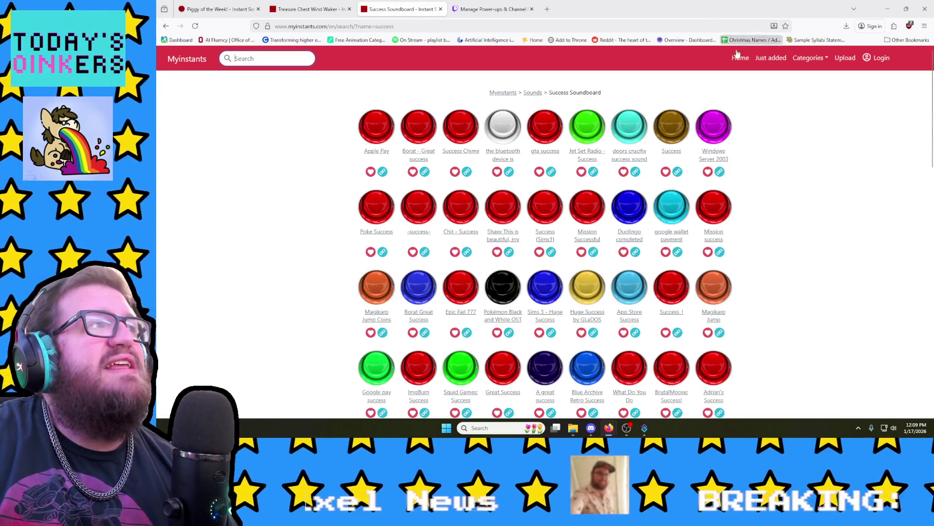
left_click(234, 59)
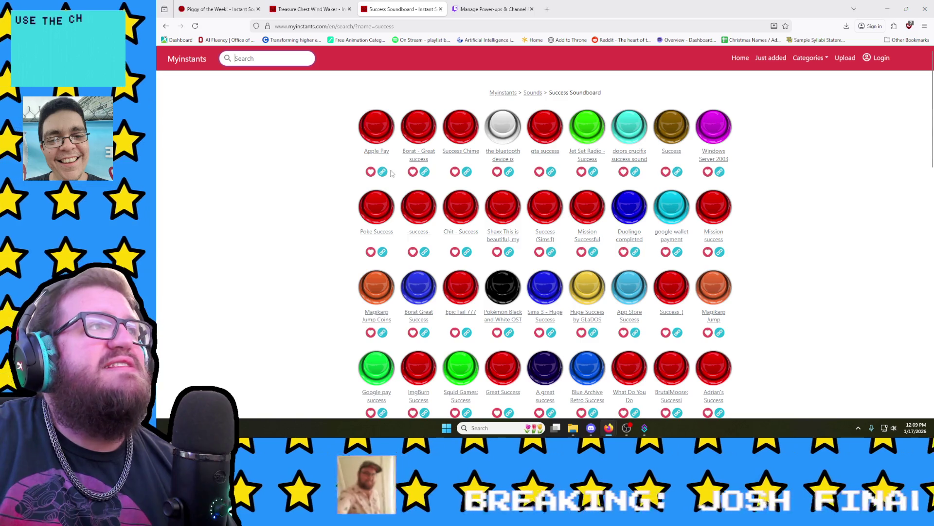